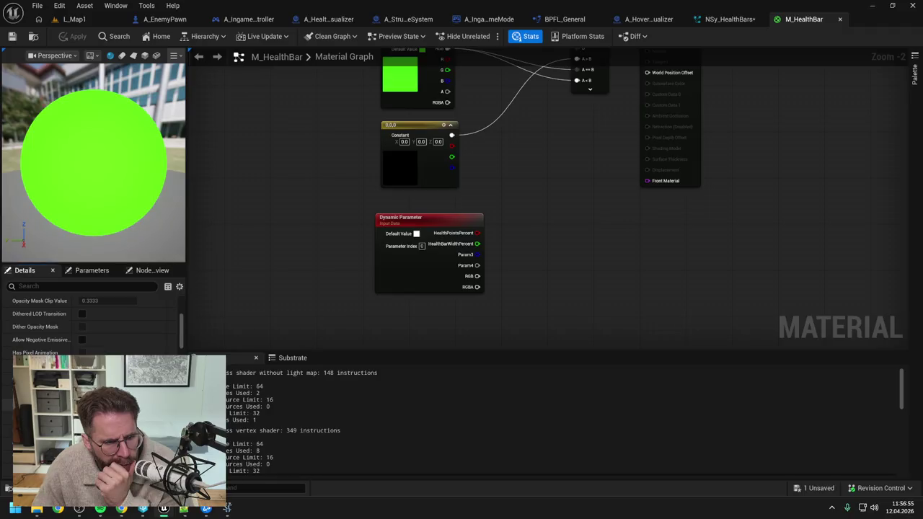
# - Enable 'Used with Niagara Sprites' on M_HealthBar via a 'niaga' filter, then select the Dynamic Parameter node
pyautogui.click(80, 286)
pyautogui.write('niaga')
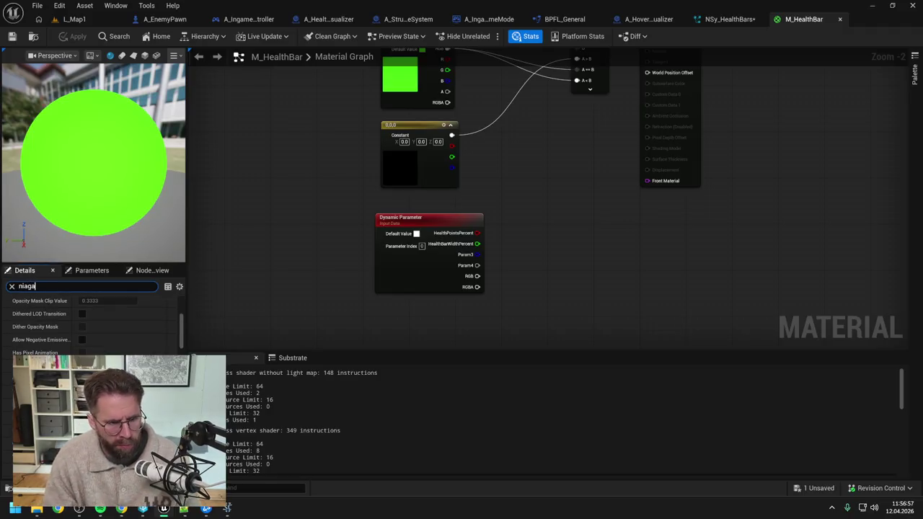
pyautogui.click(85, 315)
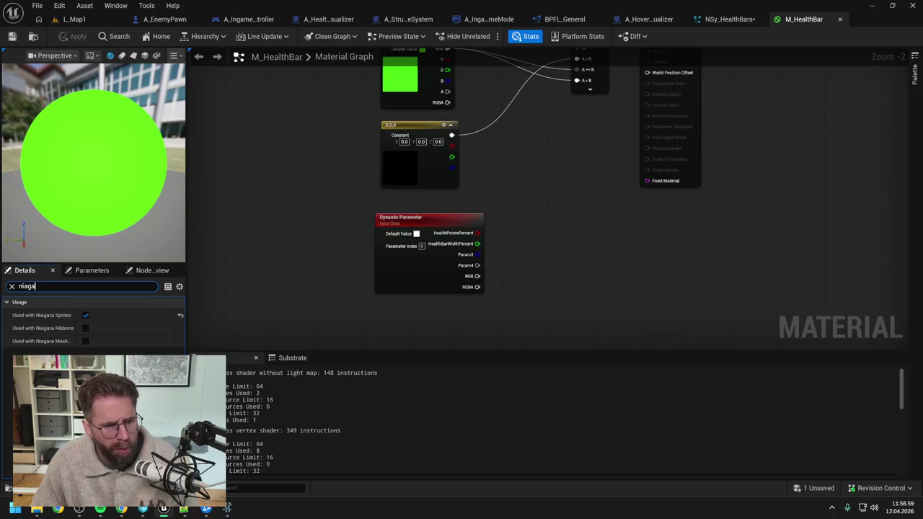
pyautogui.click(93, 286)
pyautogui.press('BackSpace')
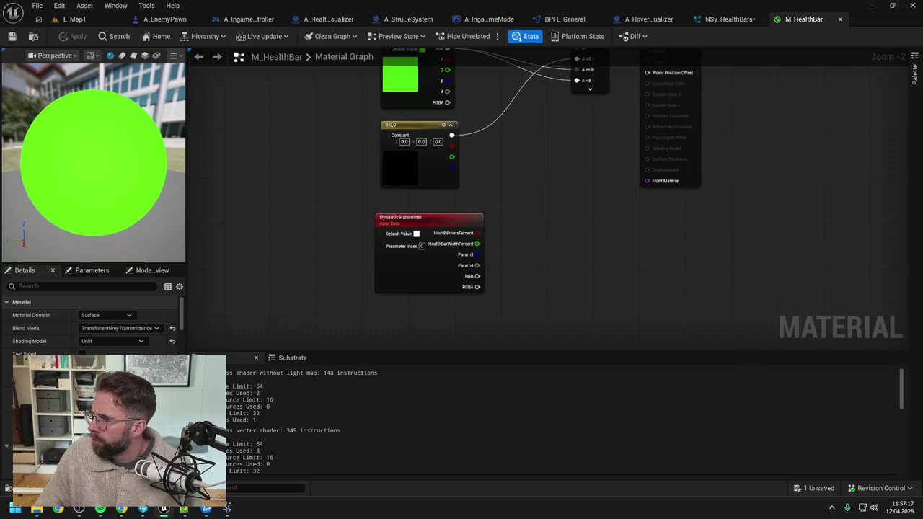
pyautogui.click(409, 218)
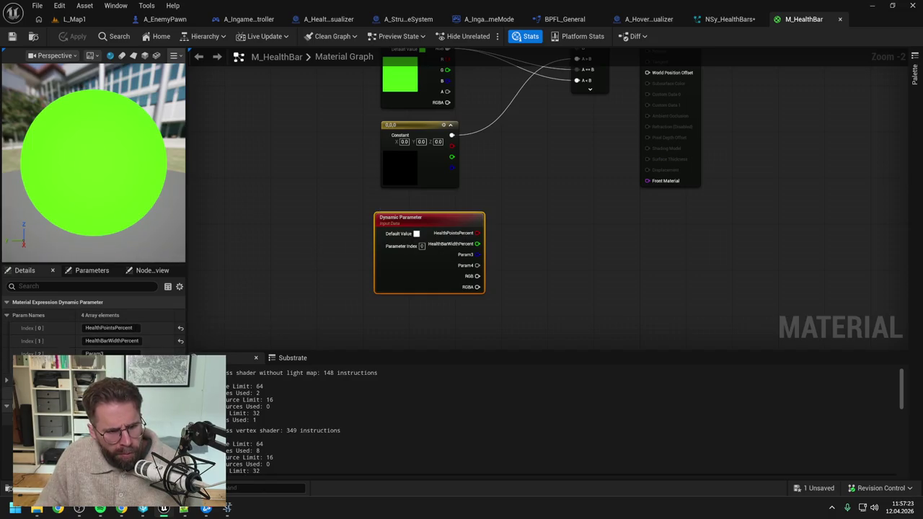
# - Reselect the Dynamic Parameter node to view its HealthPointsPercent and HealthBarWidthPercent names, then go to NSy_HealthBars
pyautogui.moveTo(310, 267); pyautogui.dragTo(319, 258)
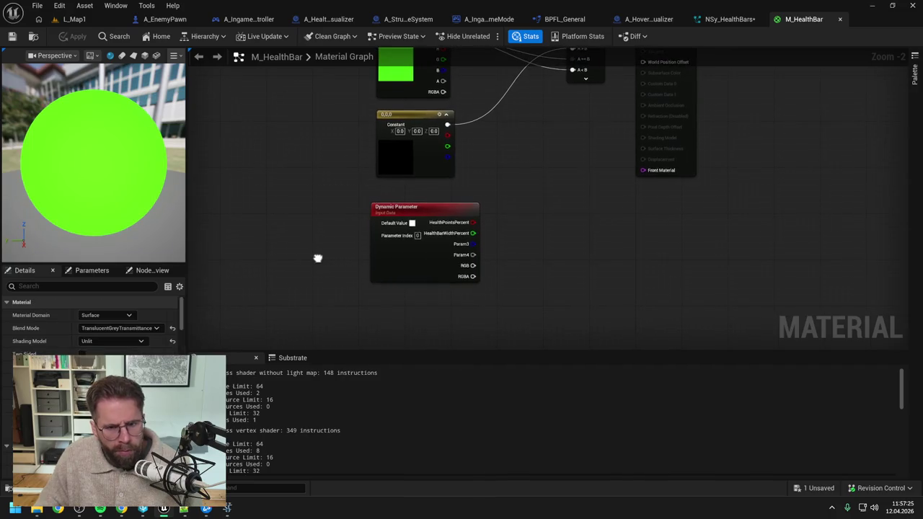
pyautogui.click(417, 210)
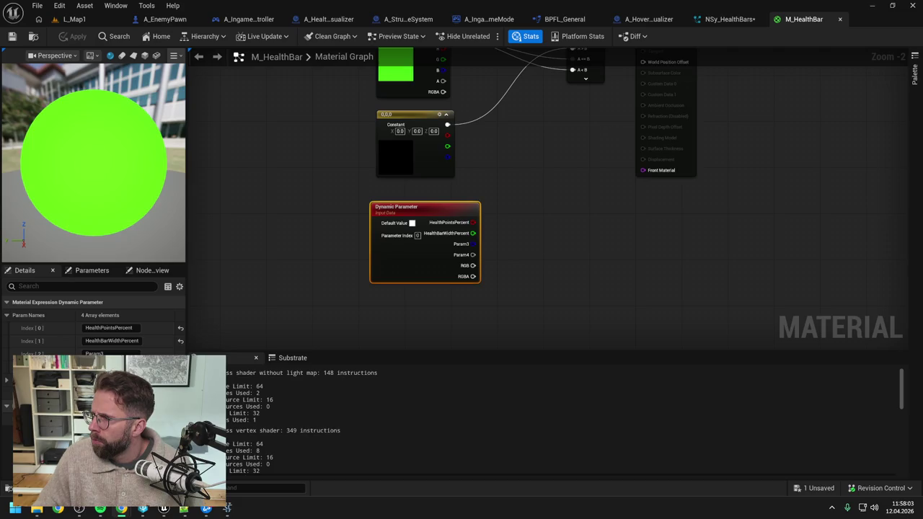
pyautogui.click(725, 18)
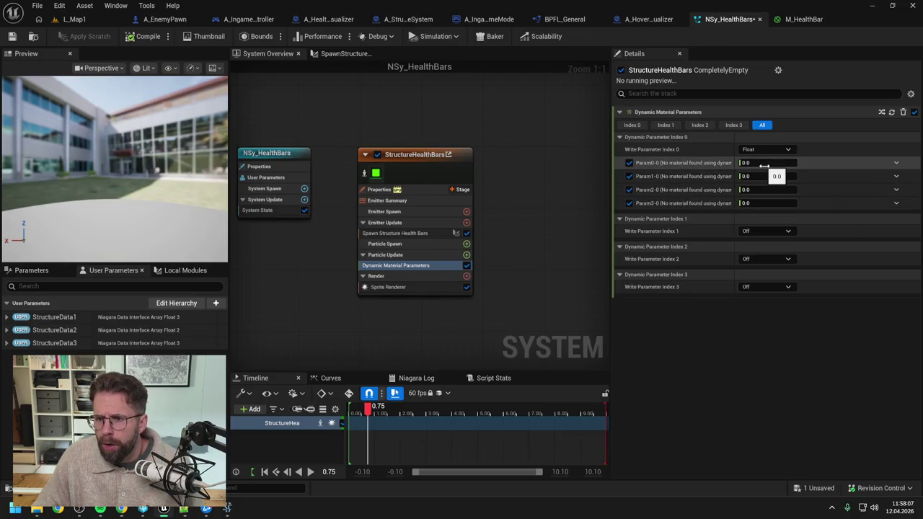
# - Browse Param0-0's dynamic inputs (searching 'hea') and Index 0's type list, keeping Float
pyautogui.click(896, 163)
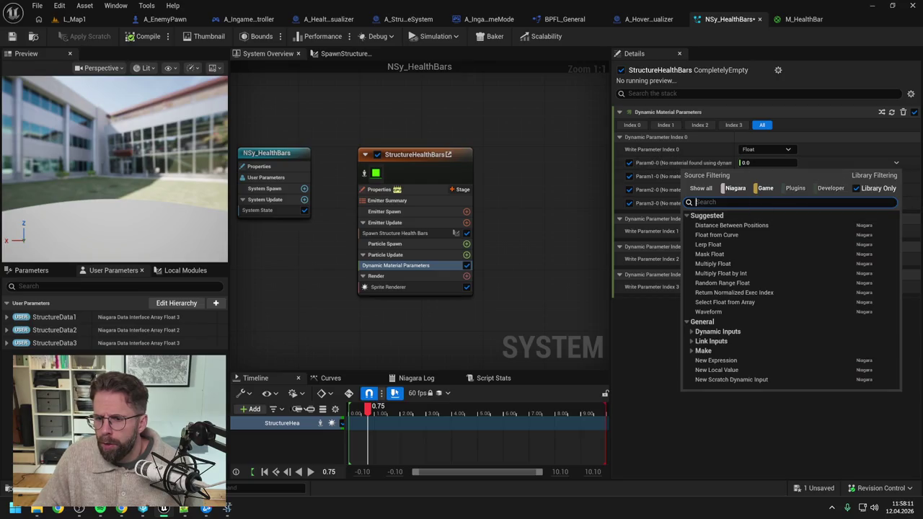
pyautogui.write('hea')
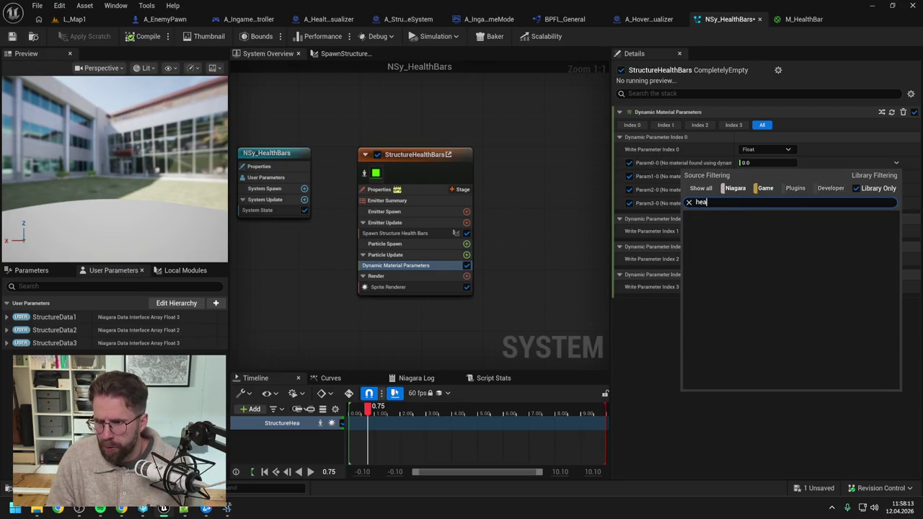
pyautogui.click(628, 356)
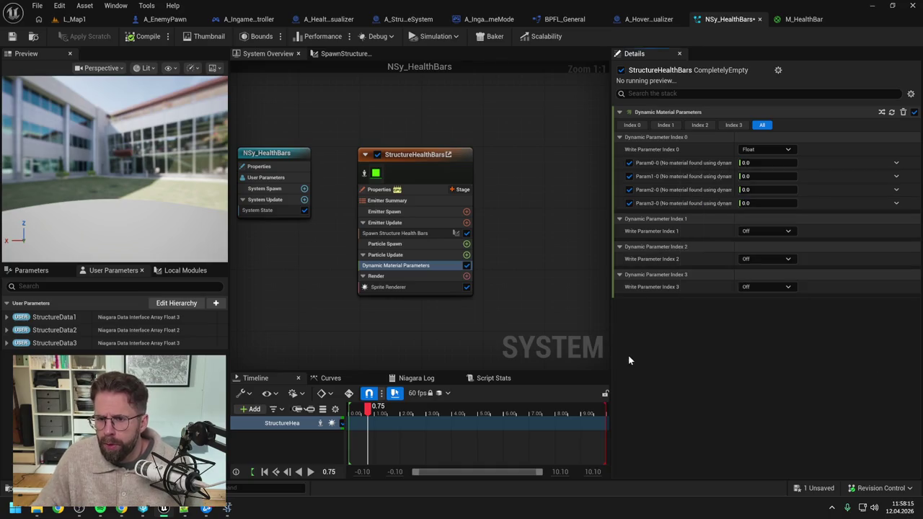
pyautogui.click(753, 149)
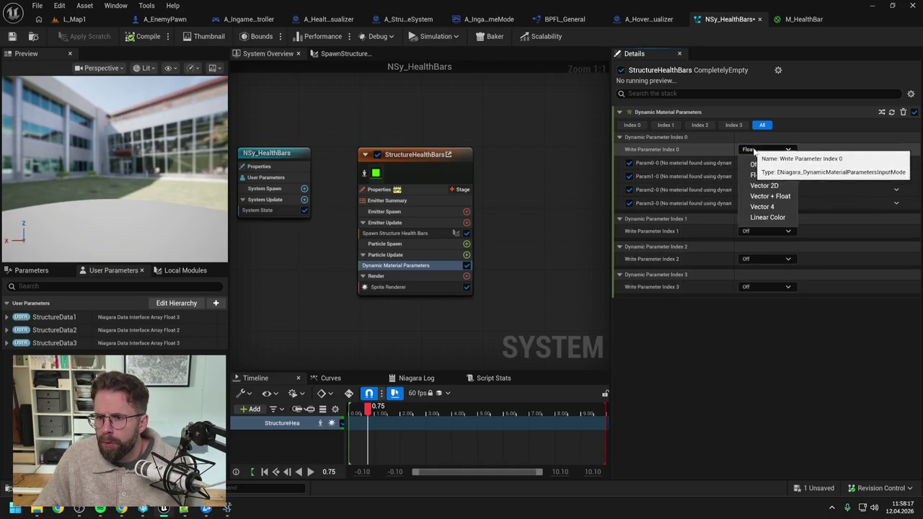
pyautogui.click(754, 150)
pyautogui.click(754, 149)
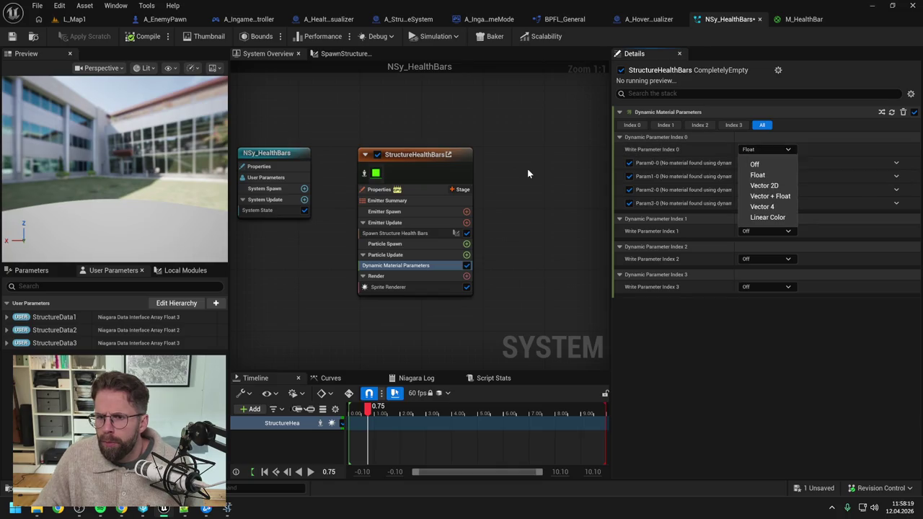
pyautogui.click(623, 150)
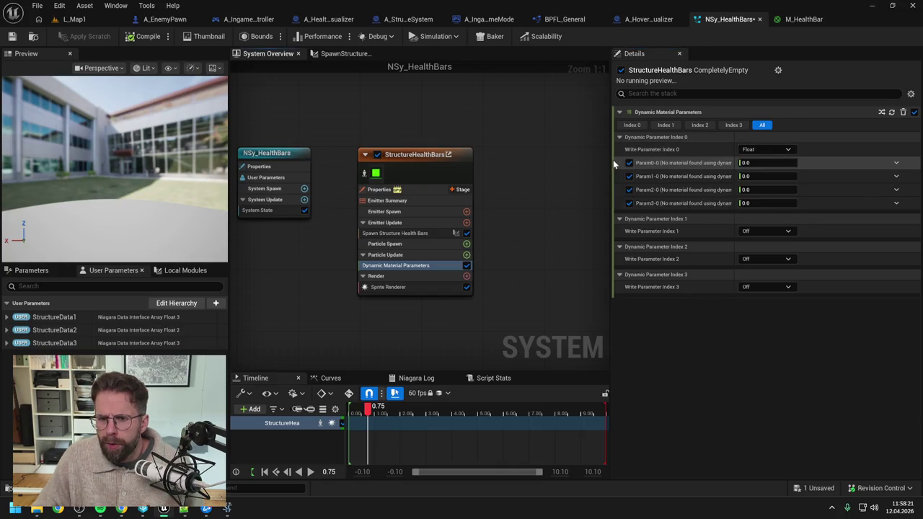
# - Compare the Sprite Renderer and Dynamic Material Parameters settings, rechecking Param0-0's input options
pyautogui.click(418, 288)
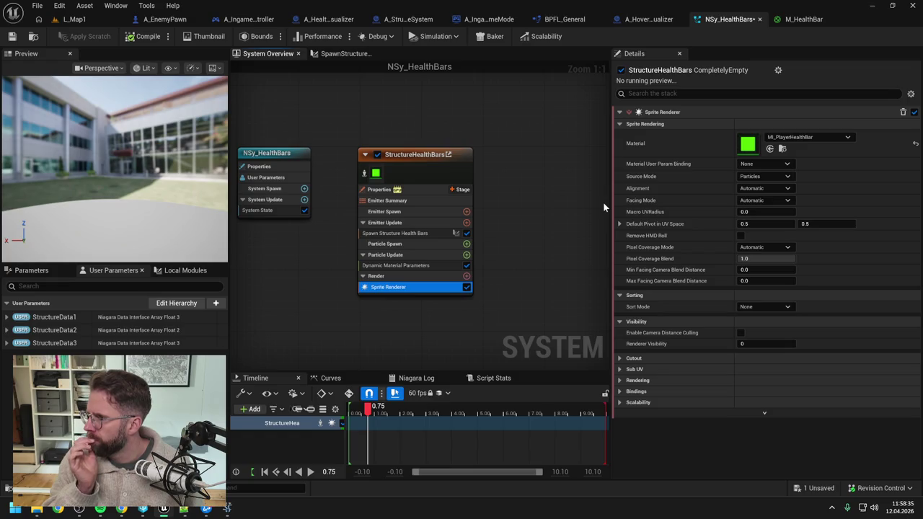
pyautogui.click(406, 267)
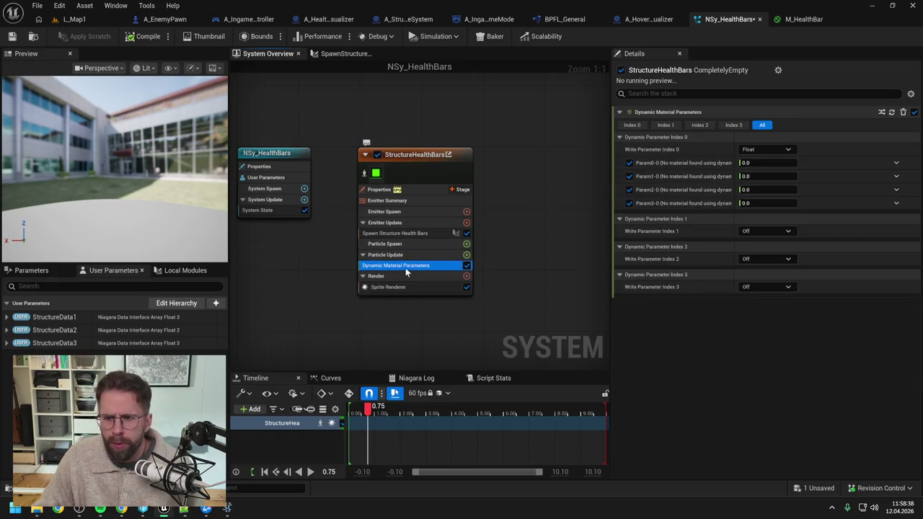
pyautogui.click(898, 168)
pyautogui.click(898, 167)
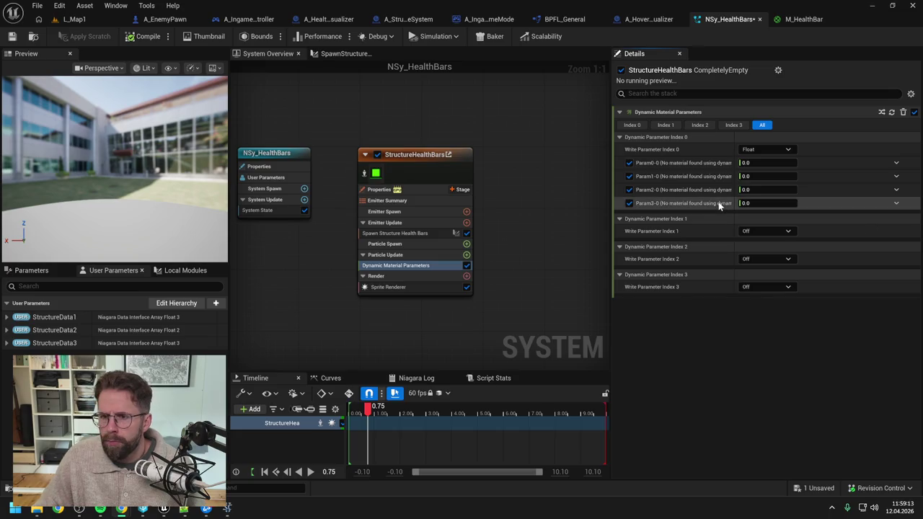
pyautogui.click(408, 288)
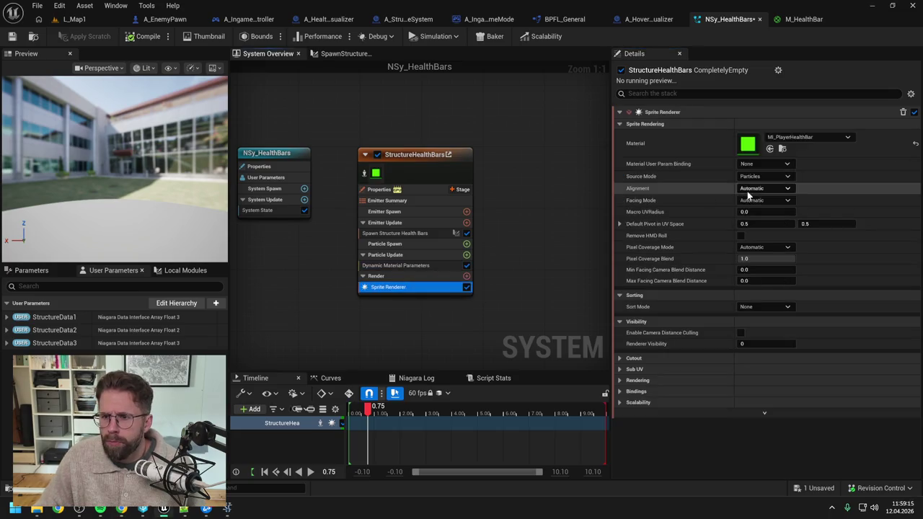
# - Swap the sprite renderer material from MI_PlayerHealthBar to M_HealthBar and save NSy_HealthBars
pyautogui.click(797, 140)
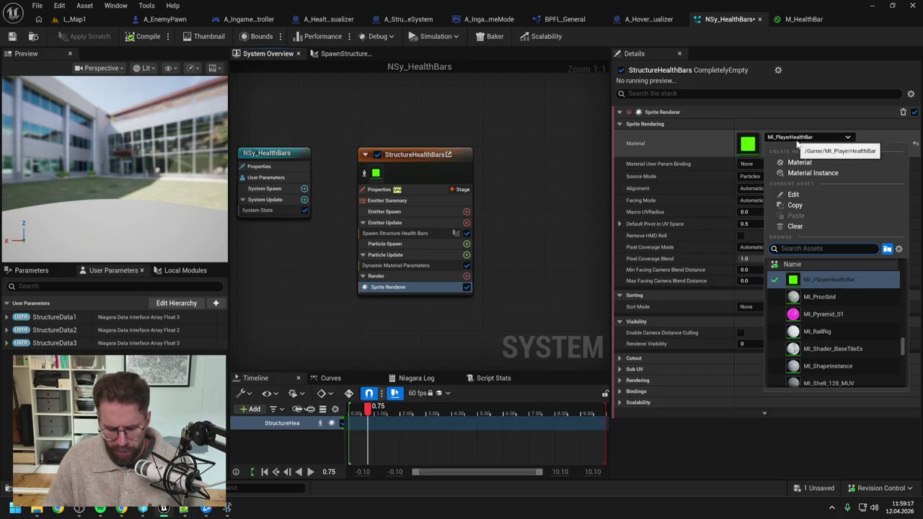
pyautogui.write('M_health')
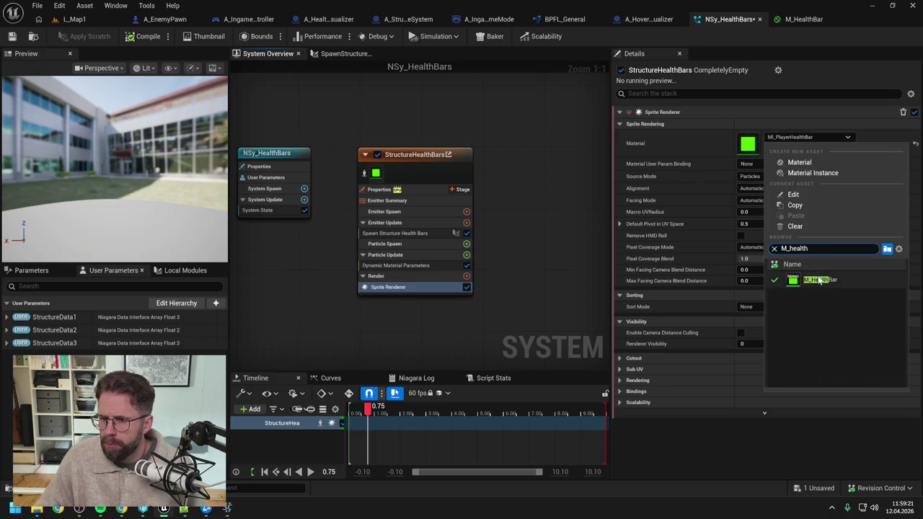
pyautogui.click(820, 280)
pyautogui.hotkey('ctrl', 's')
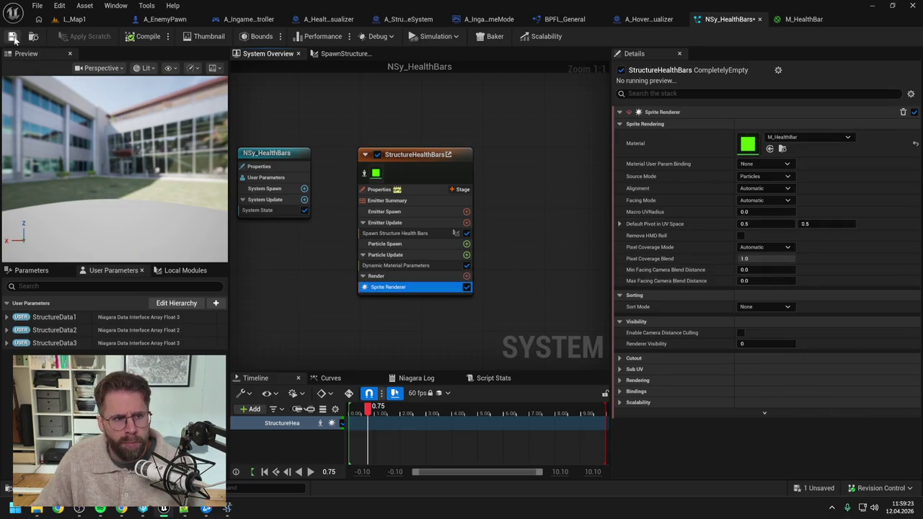
pyautogui.click(421, 264)
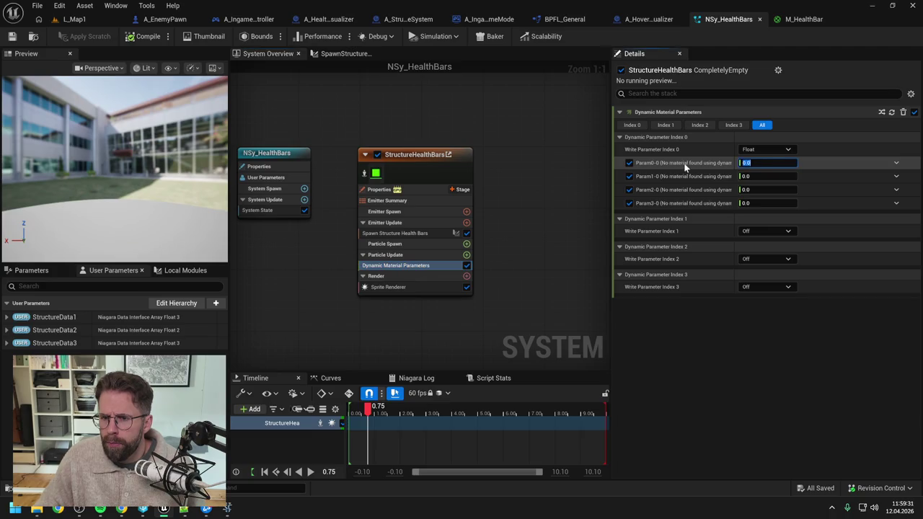
# - Toggle Param0-0 off and back on, view its input options, then return to the M_HealthBar graph
pyautogui.click(629, 164)
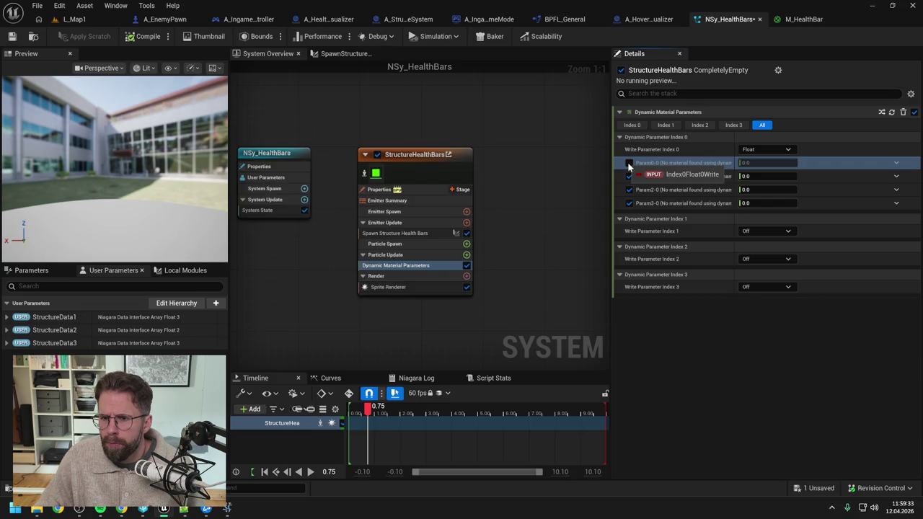
pyautogui.click(628, 165)
pyautogui.click(897, 163)
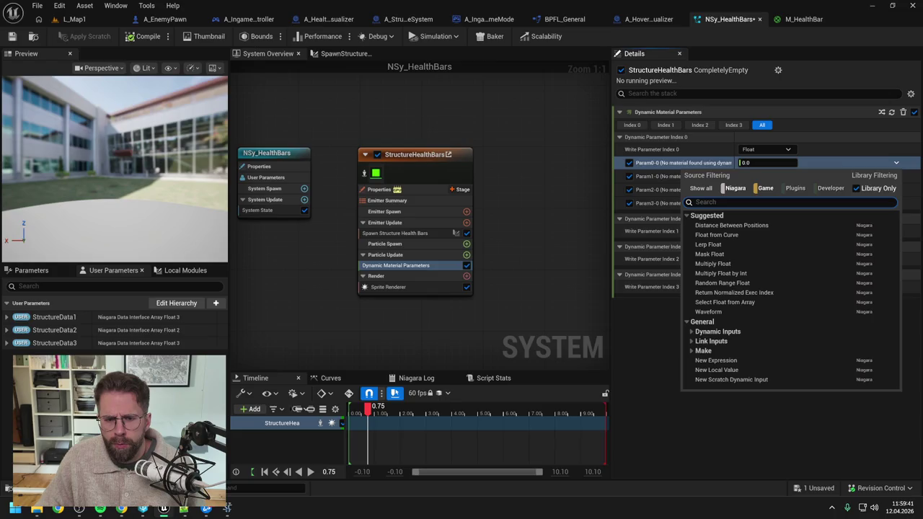
pyautogui.click(796, 20)
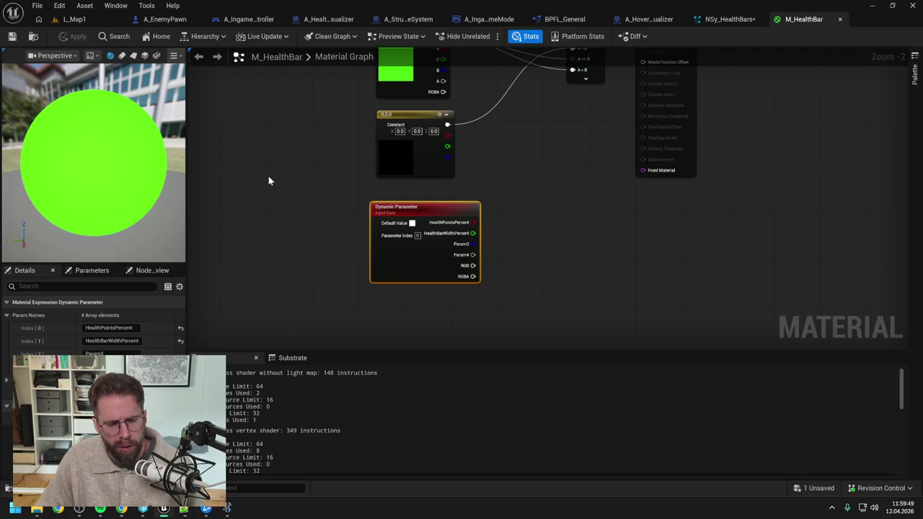
# - Check the HealthPointsPercent name at Index [0], deselect the node, and return to NSy_HealthBars
pyautogui.click(108, 327)
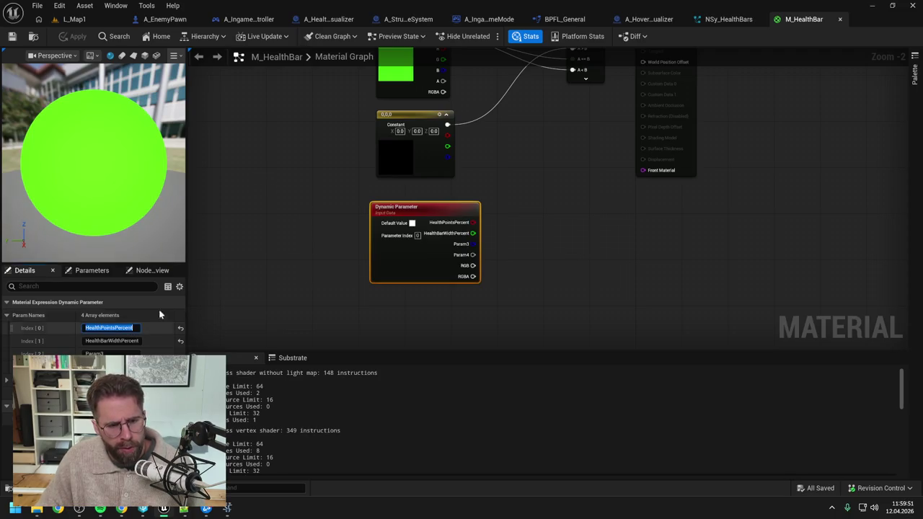
pyautogui.click(287, 254)
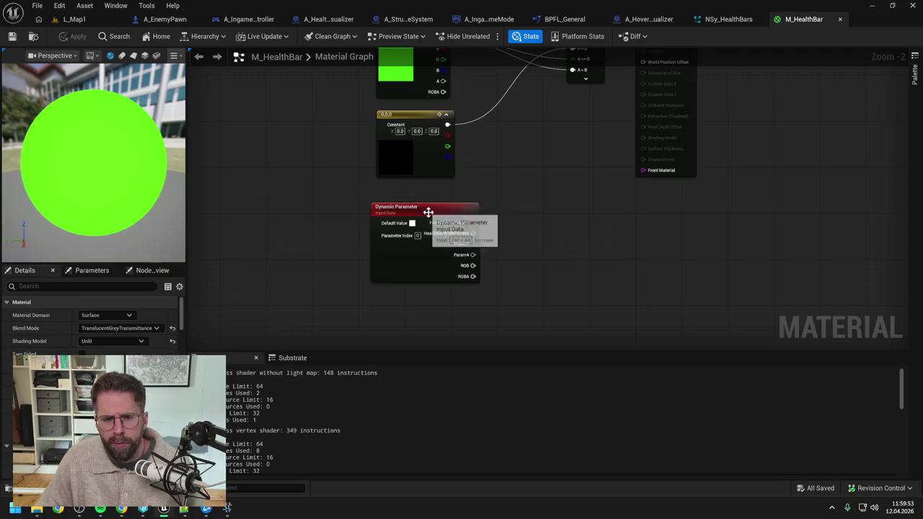
pyautogui.click(718, 20)
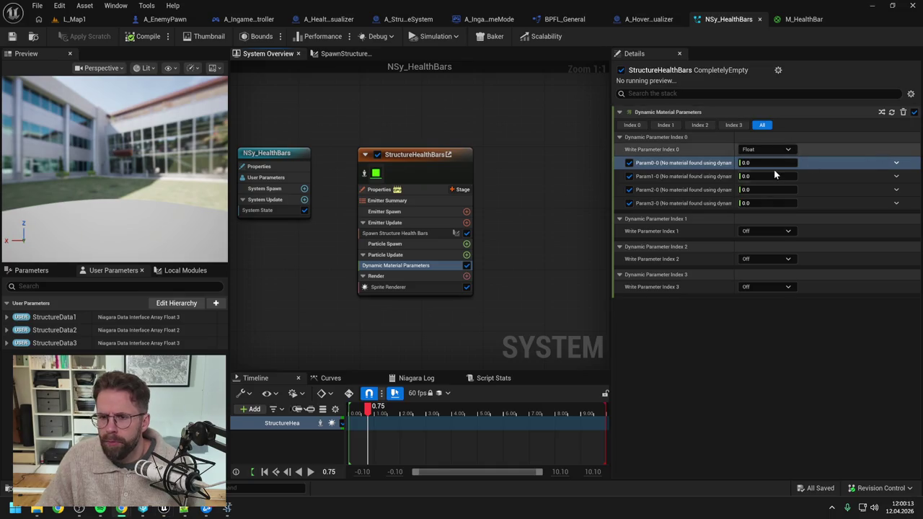
# - Review the Sprite Renderer and Dynamic Material Parameters settings, then bring the Claude chat forward, shifted left
pyautogui.click(404, 288)
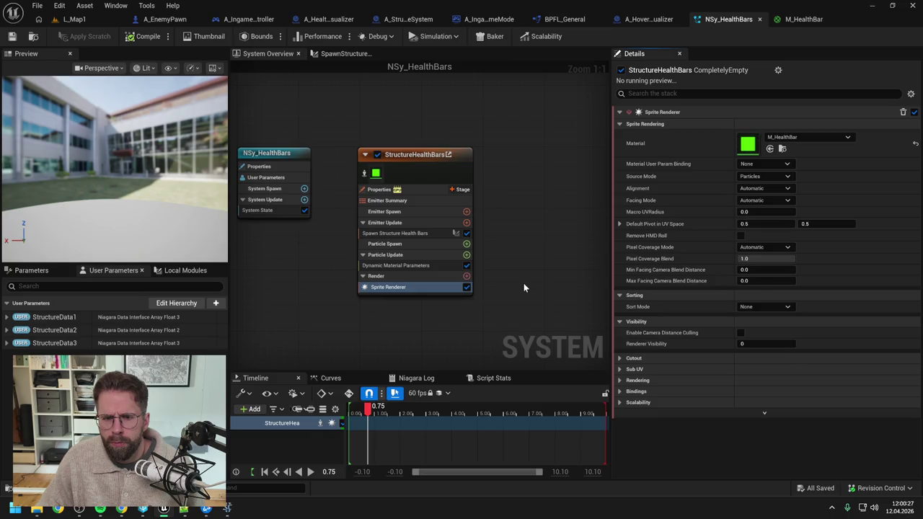
pyautogui.click(404, 266)
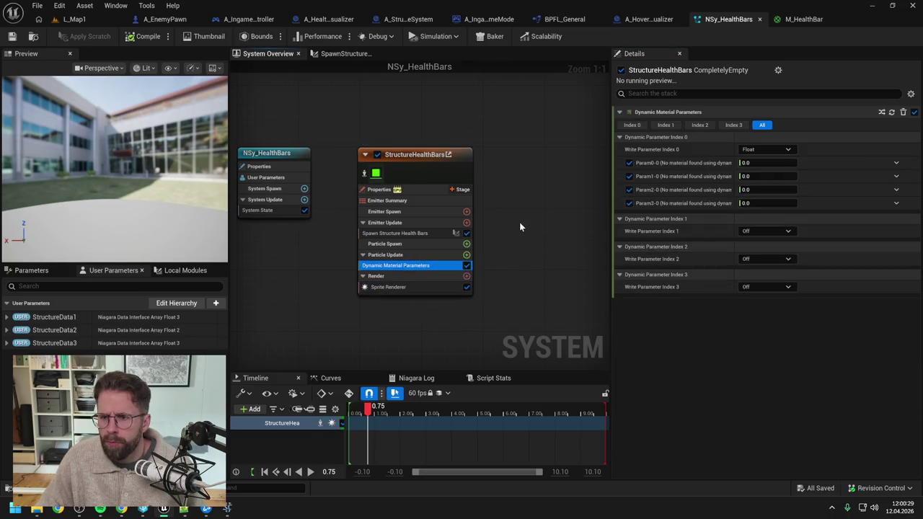
pyautogui.click(402, 287)
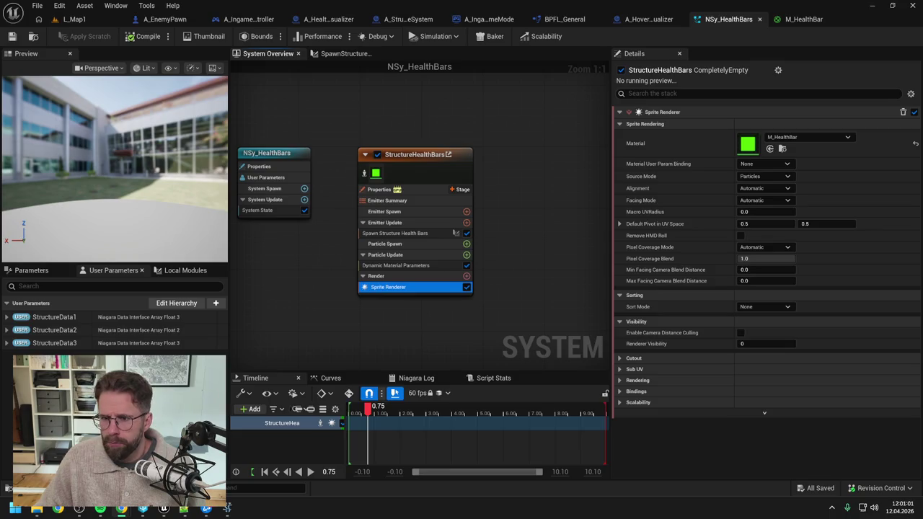
pyautogui.click(416, 265)
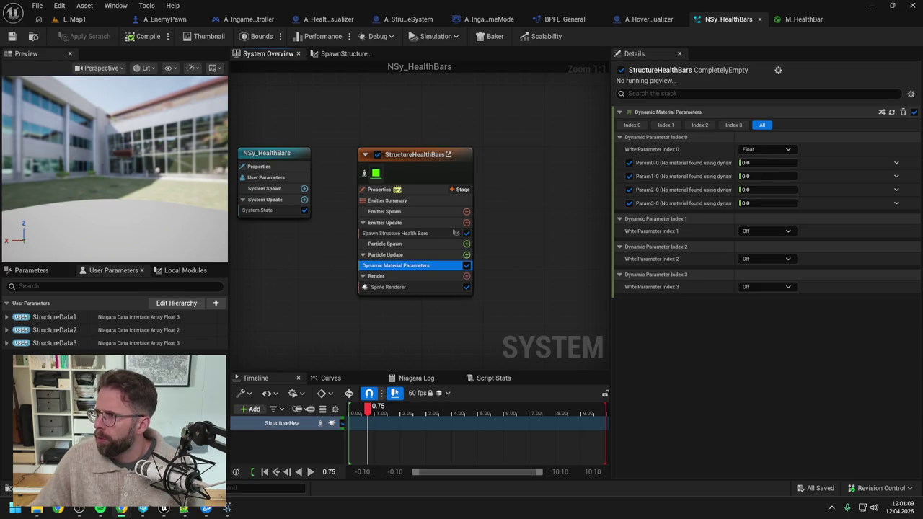
pyautogui.hotkey('alt', 'Tab')
pyautogui.moveTo(509, 45); pyautogui.dragTo(474, 48)
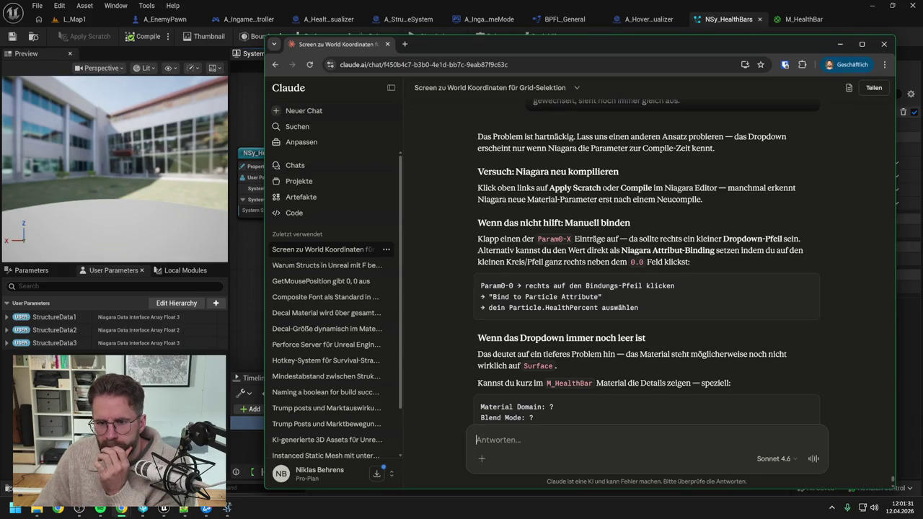
# - Read the rest of Claude's binding advice, then return to Niagara and list Param0-0's inputs
pyautogui.scroll(-1, 647, 260)
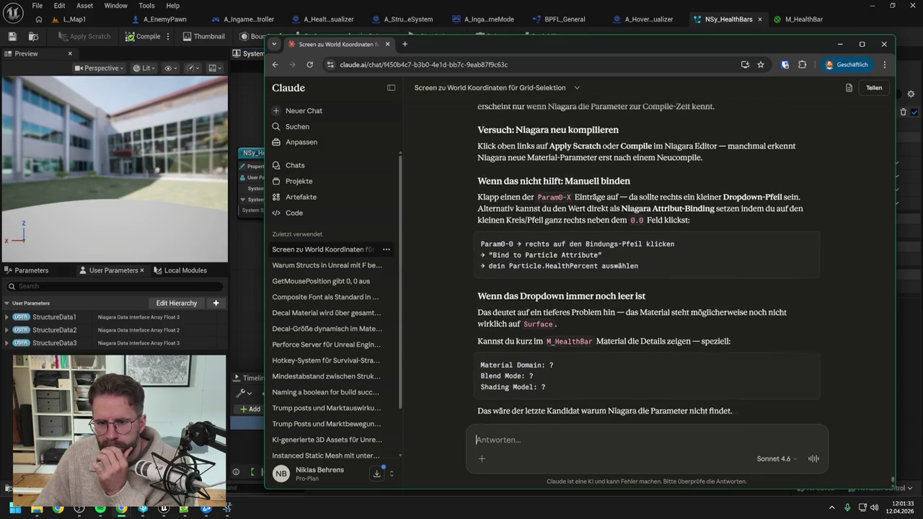
pyautogui.hotkey('alt', 'Tab')
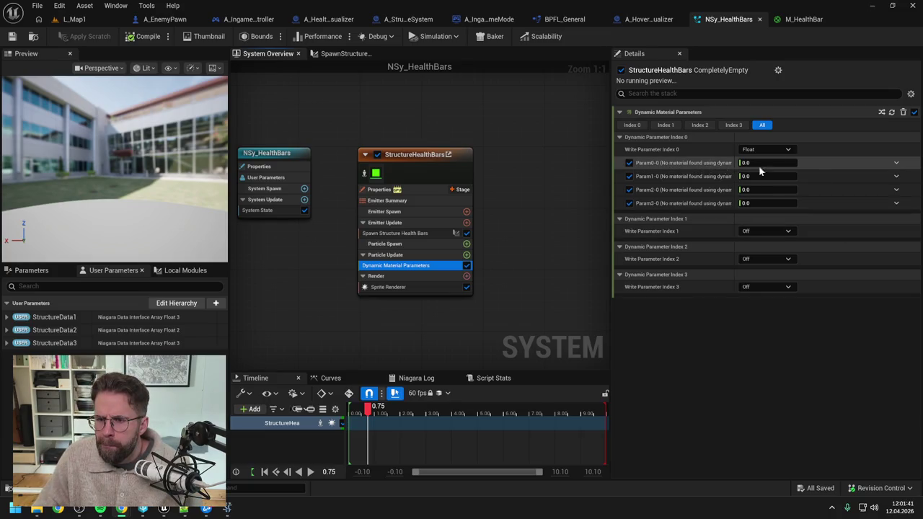
pyautogui.click(896, 163)
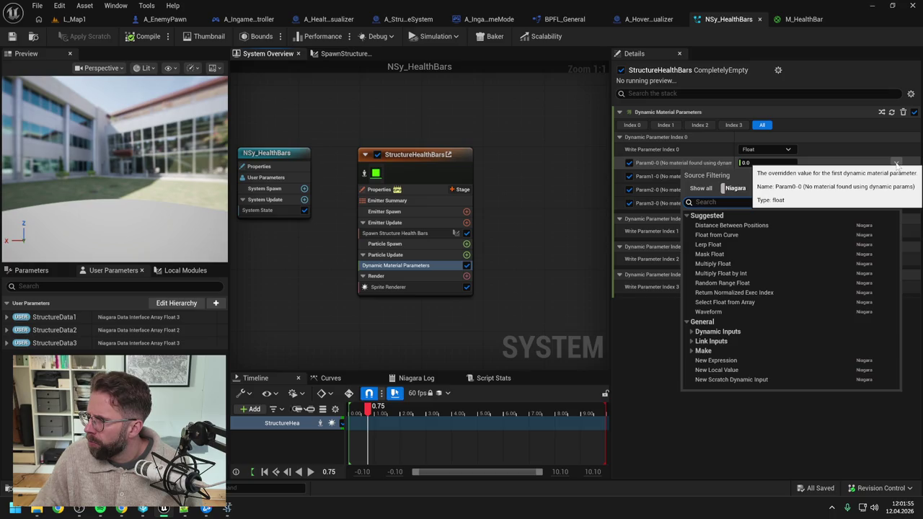
pyautogui.click(515, 247)
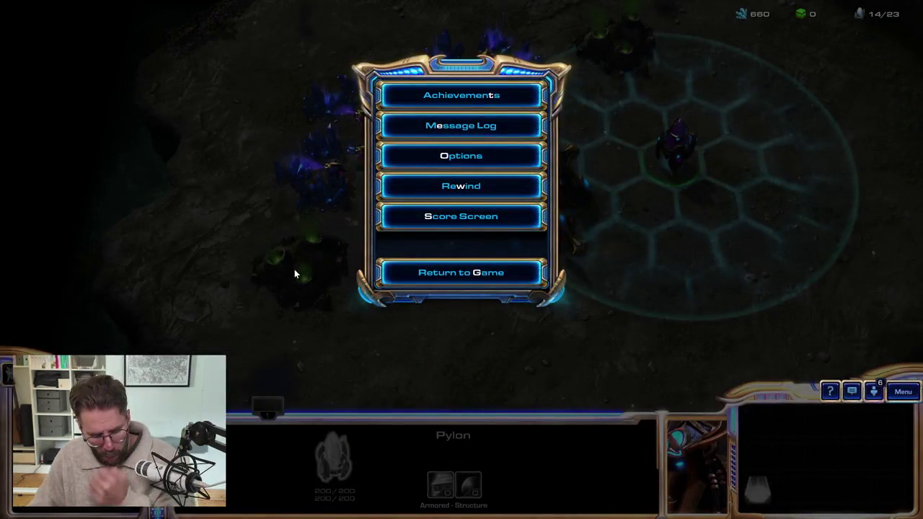
# - Switch from StarCraft II to the Unreal editor and open the NSy_HealthBars system
pyautogui.hotkey('alt', 'Tab')
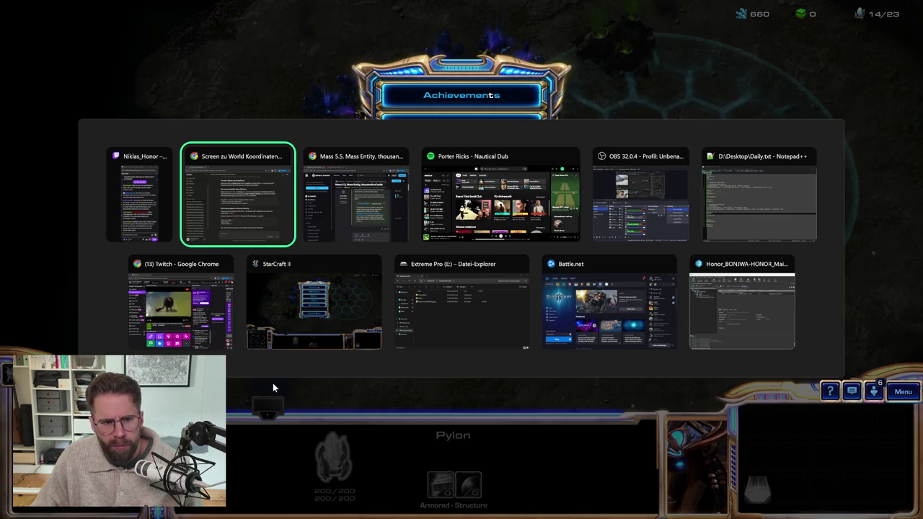
pyautogui.hotkey('alt', 'Tab')
pyautogui.hotkey('alt', 'Tab')
pyautogui.hotkey('alt', 'Tab')
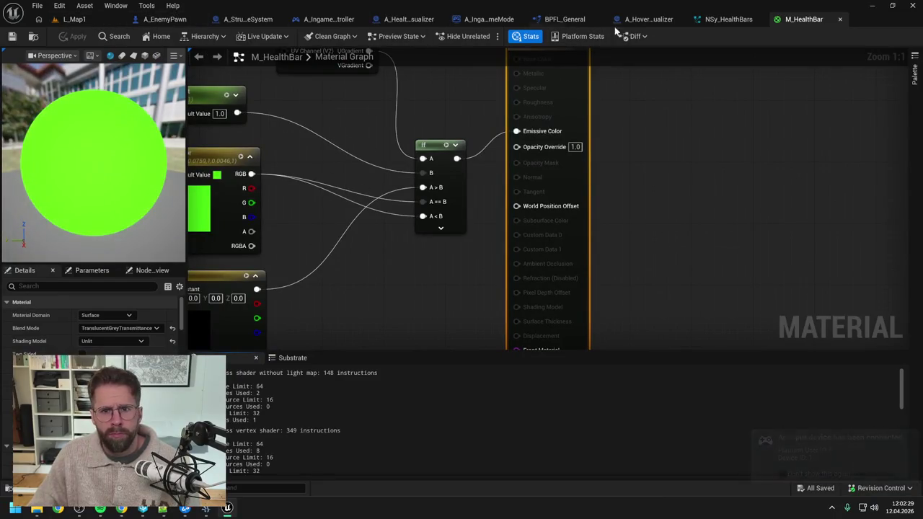
pyautogui.click(728, 20)
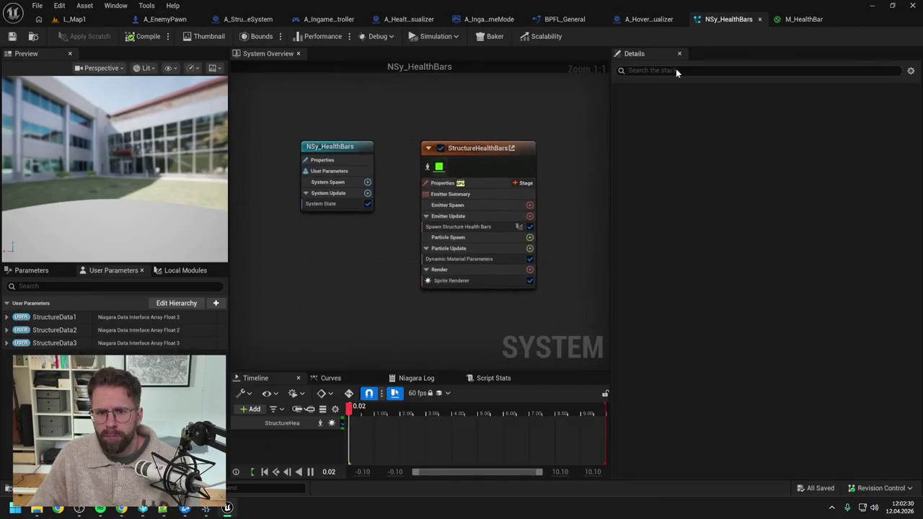
# - Pause the NSy_HealthBars preview at 1.78 and bring up the Niagara Dynamic Material Parameter tutorial
pyautogui.click(462, 258)
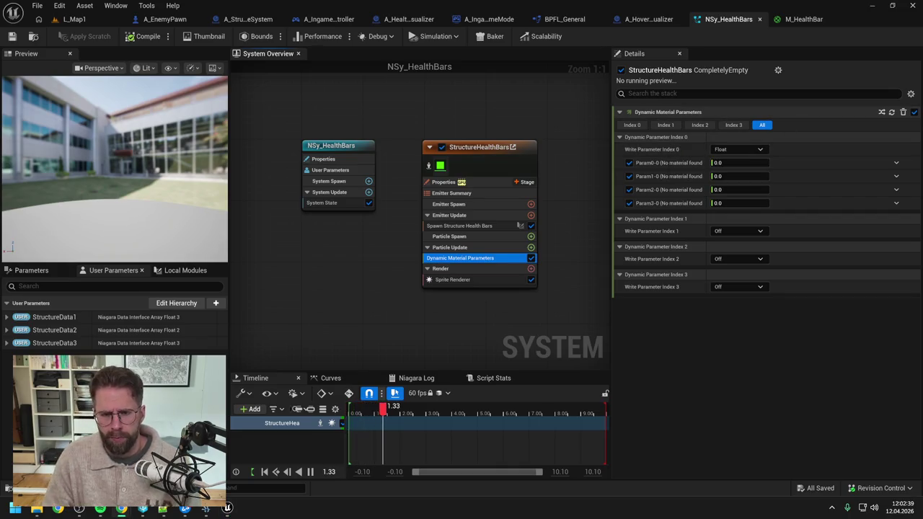
pyautogui.click(403, 407)
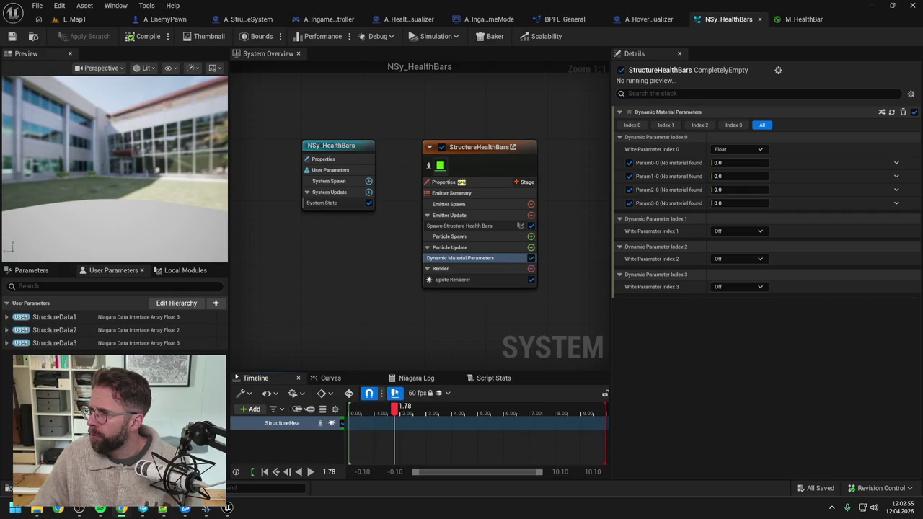
pyautogui.hotkey('alt', 'Tab')
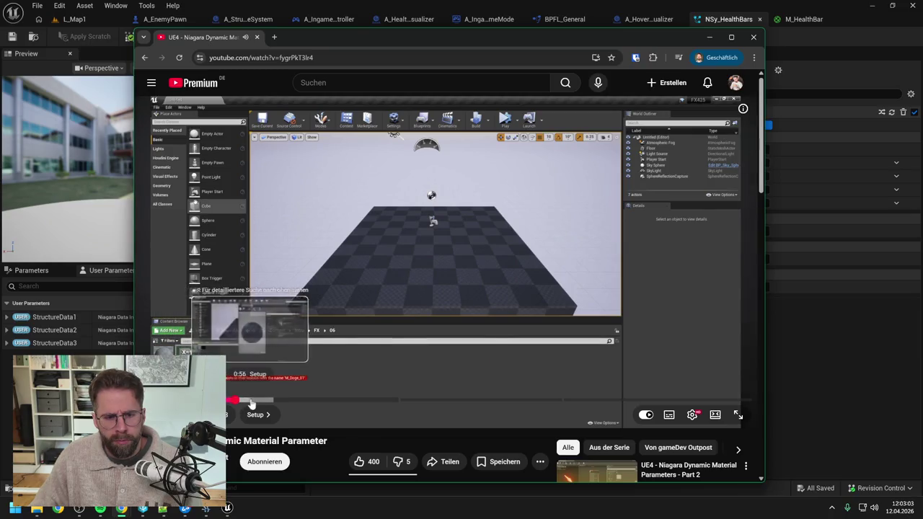
# - Skim the tutorial through its material setup to the Niagara emitter part, nudging the browser right
pyautogui.click(252, 401)
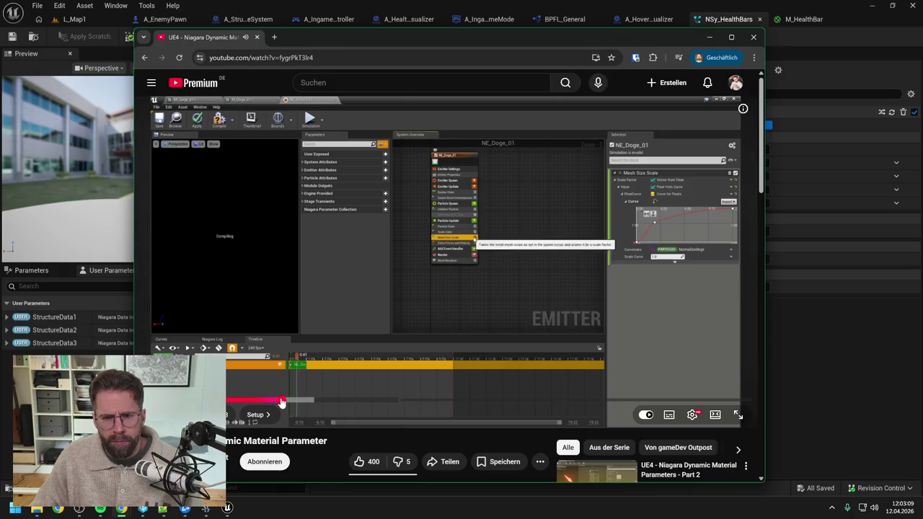
pyautogui.click(296, 401)
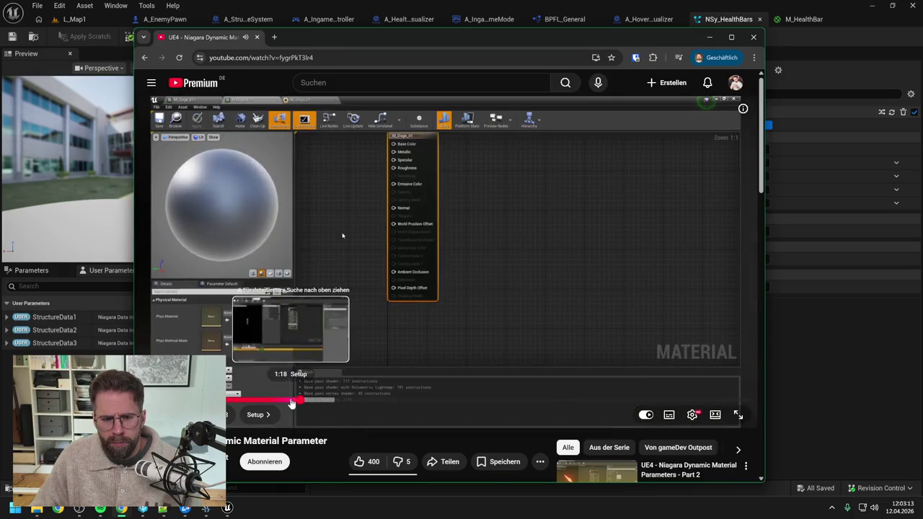
pyautogui.click(306, 402)
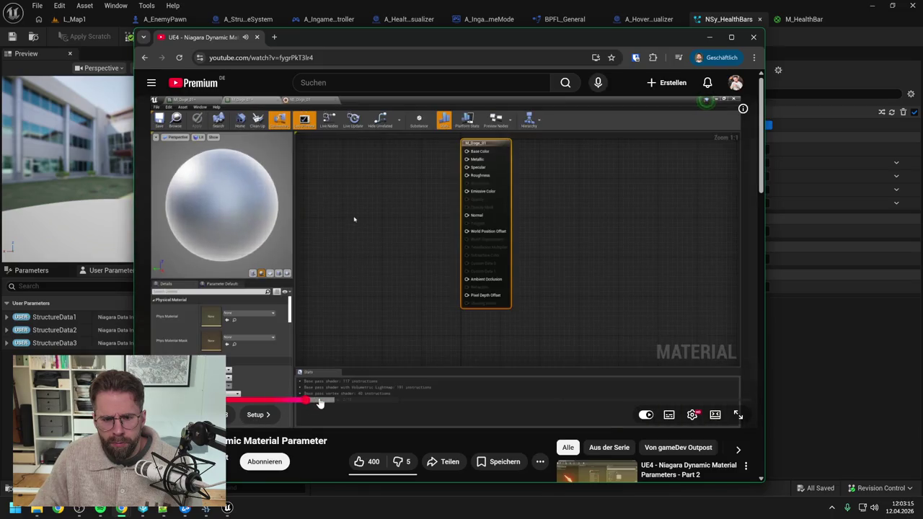
pyautogui.click(321, 402)
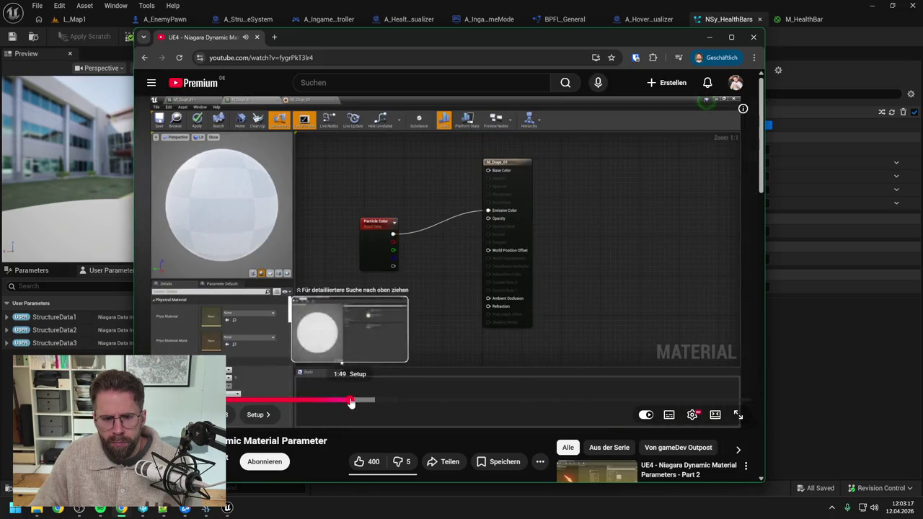
pyautogui.click(351, 402)
pyautogui.click(362, 402)
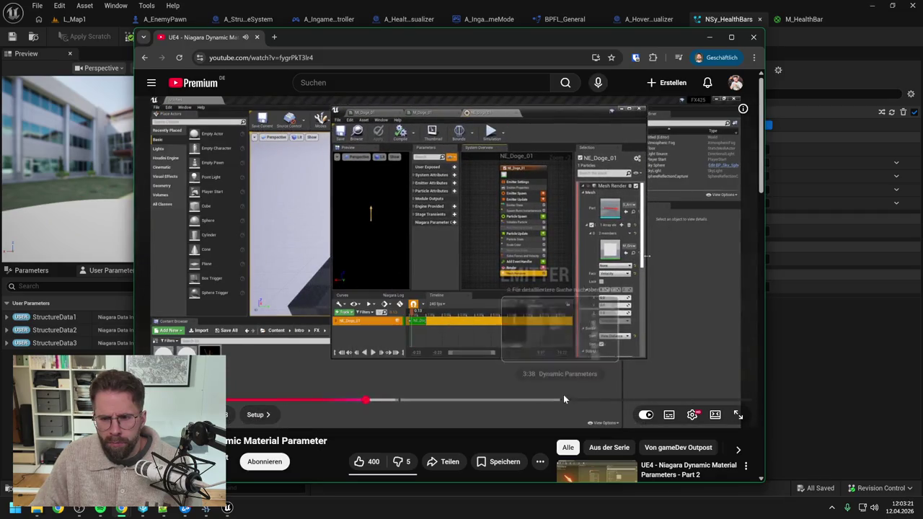
pyautogui.moveTo(505, 37); pyautogui.dragTo(563, 36)
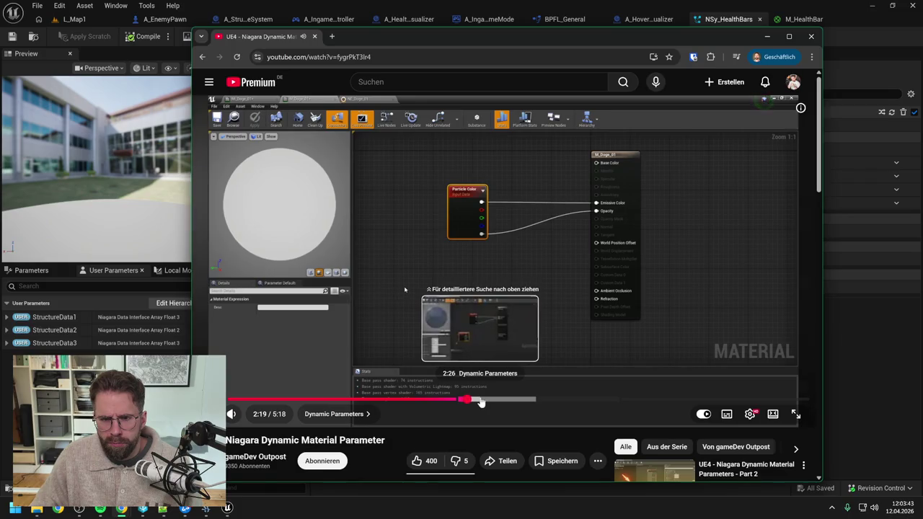
# - Skim the Dynamic Parameters section from 2:26 to about 3:34, then return to Unreal
pyautogui.moveTo(482, 402); pyautogui.dragTo(482, 402)
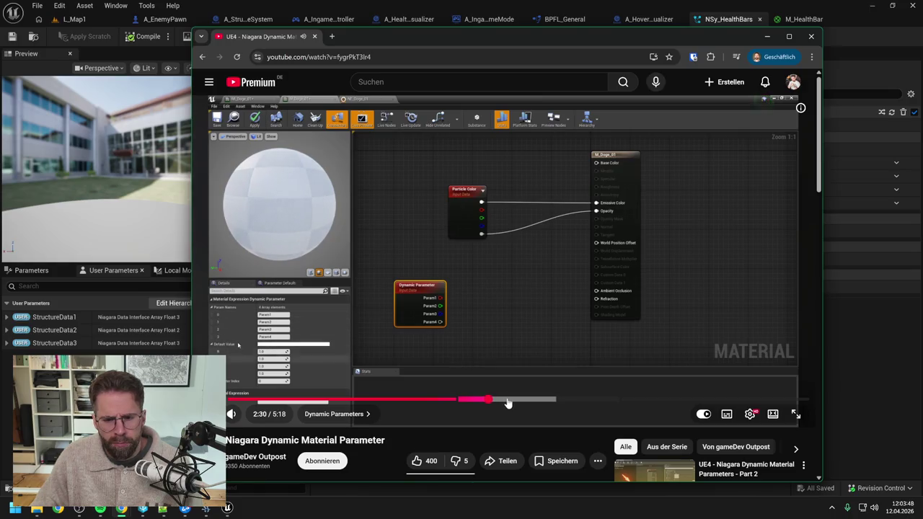
pyautogui.click(507, 401)
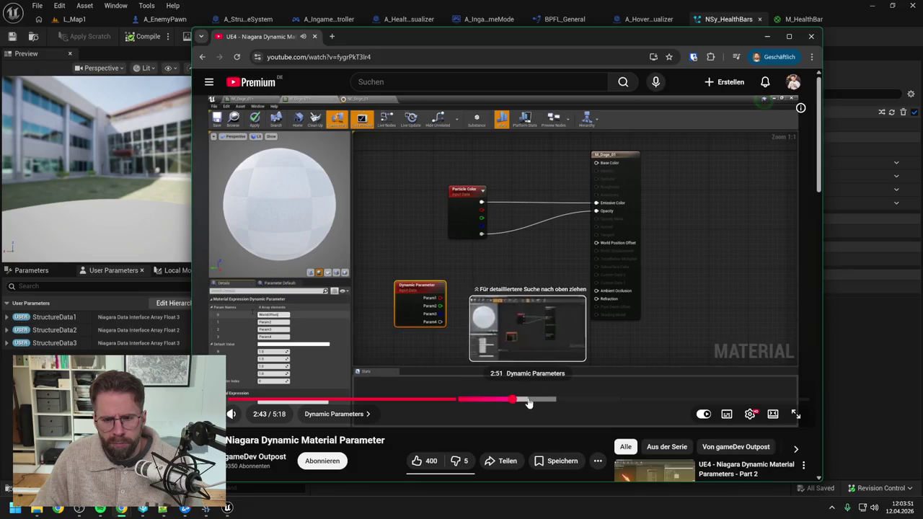
pyautogui.click(532, 402)
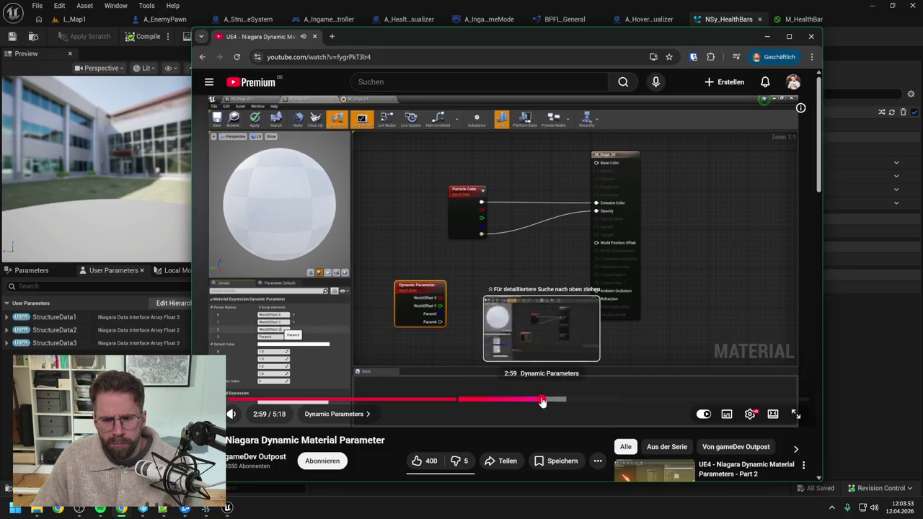
pyautogui.click(546, 402)
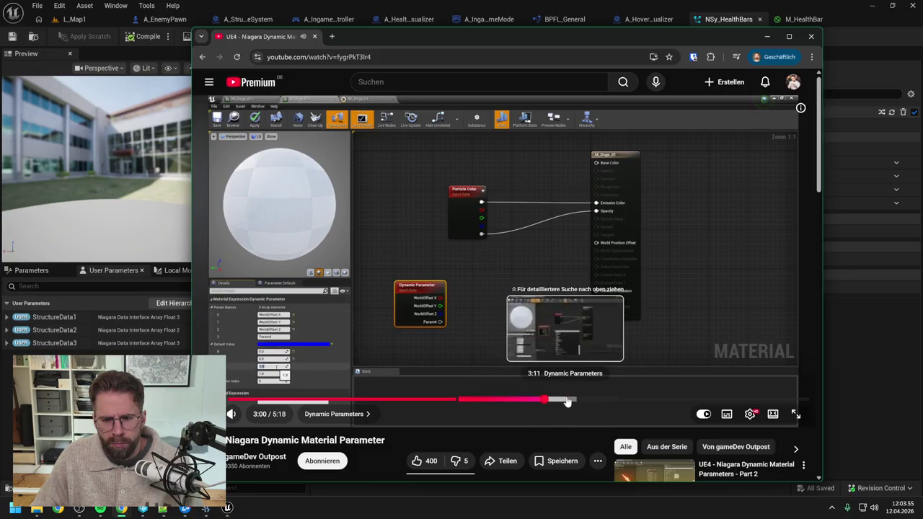
pyautogui.click(568, 402)
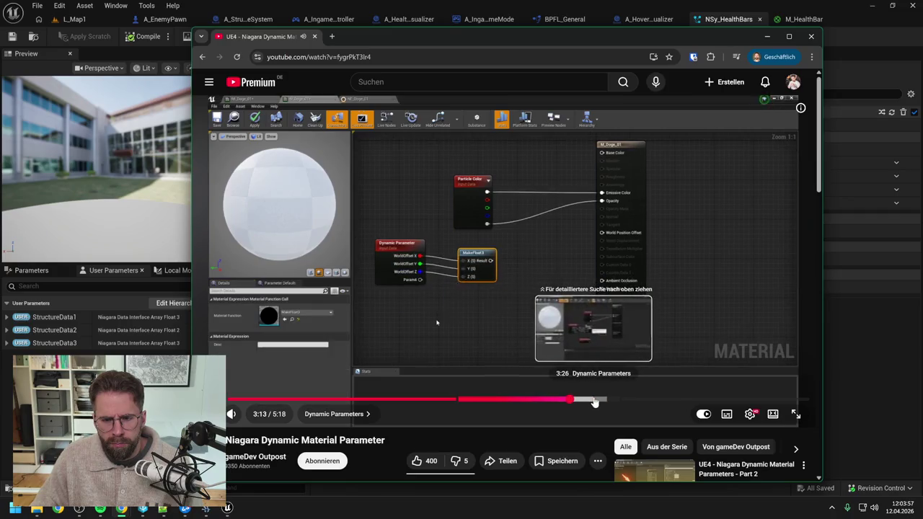
pyautogui.click(595, 401)
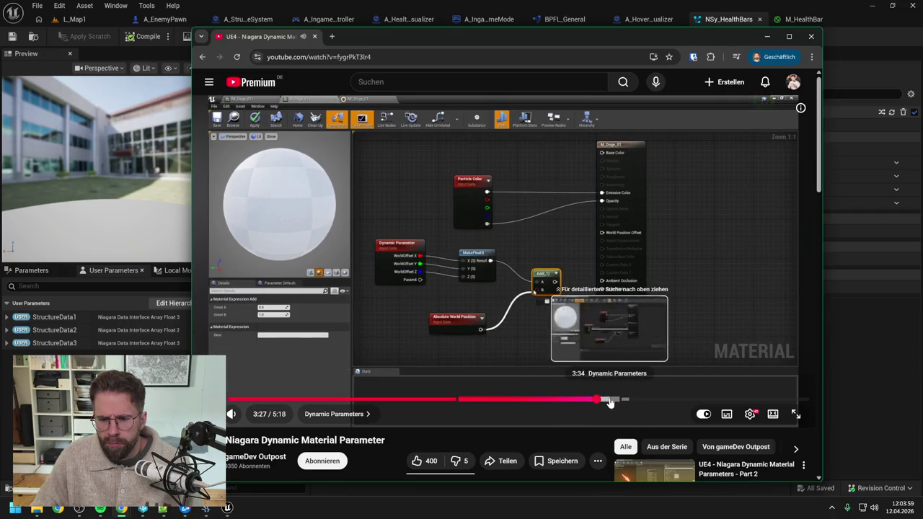
pyautogui.click(610, 402)
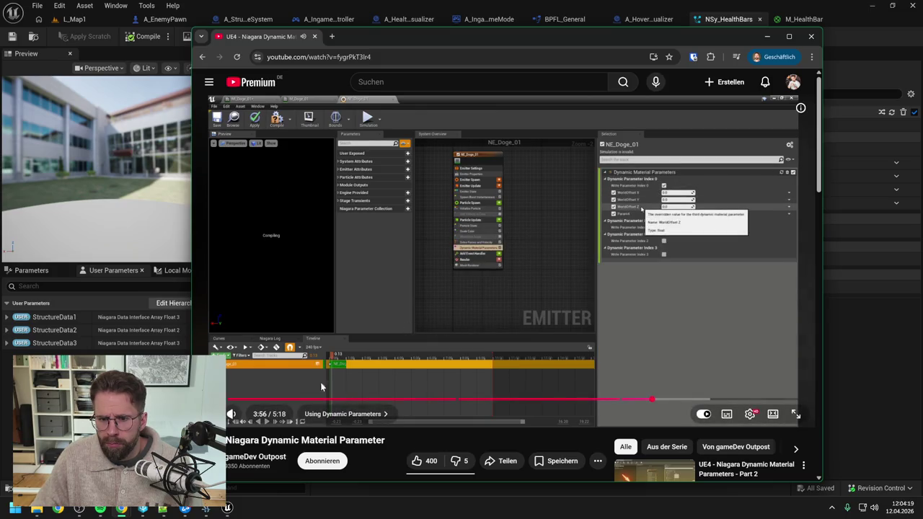
pyautogui.hotkey('alt', 'Tab')
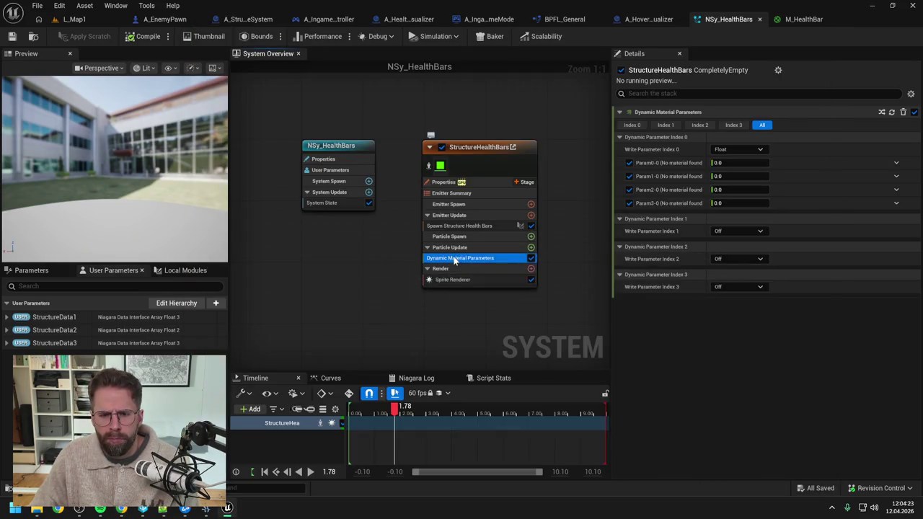
# - Delete the Dynamic Material Parameters module, save, and re-add it to Particle Update via 'dyna'
pyautogui.press('Delete')
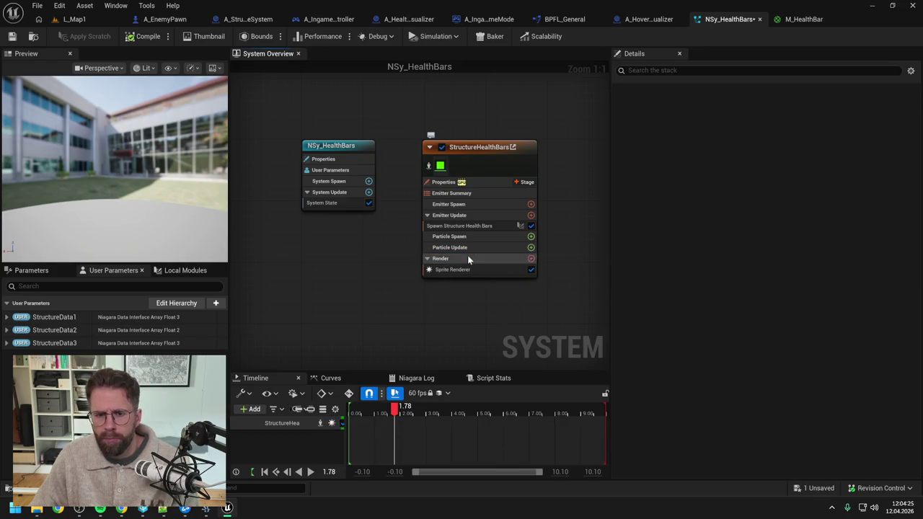
pyautogui.click(12, 36)
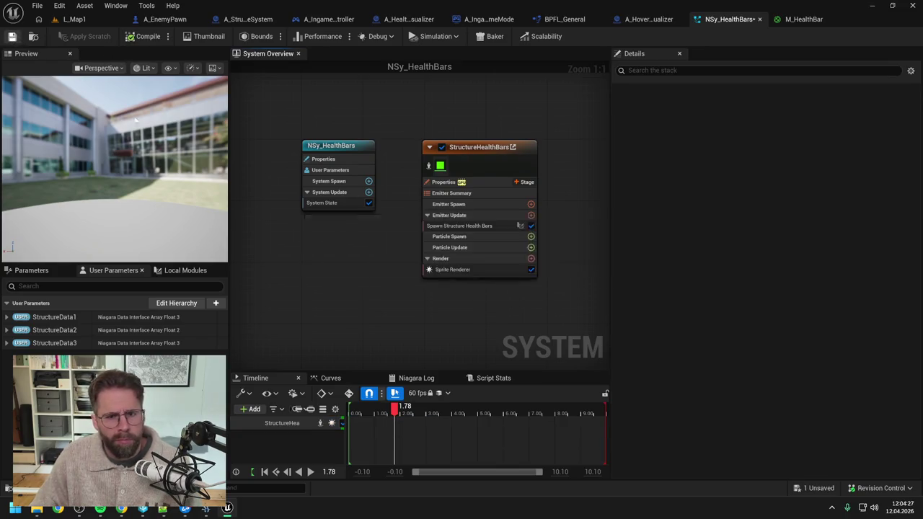
pyautogui.click(532, 247)
pyautogui.write('dyna')
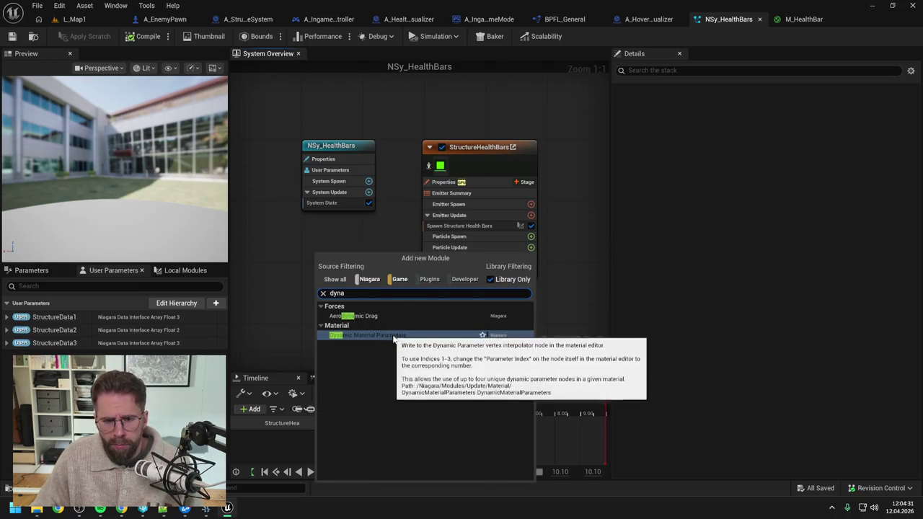
pyautogui.click(393, 336)
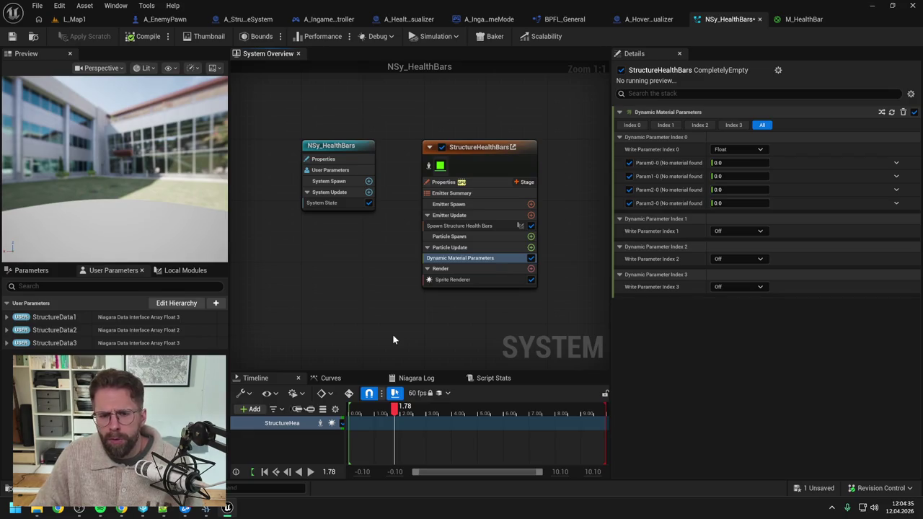
# - Check the Sprite Renderer's material and the Dynamic Material Parameters settings before moving to M_HealthBar
pyautogui.click(467, 280)
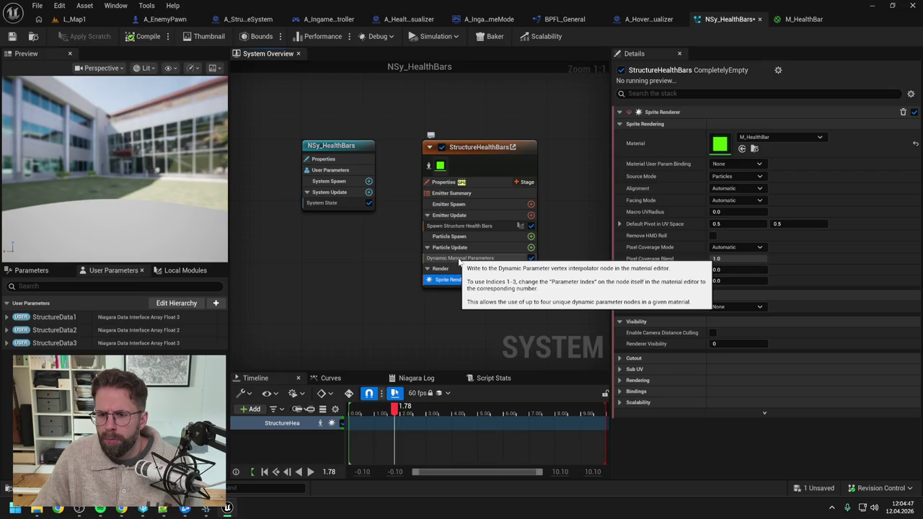
pyautogui.click(459, 259)
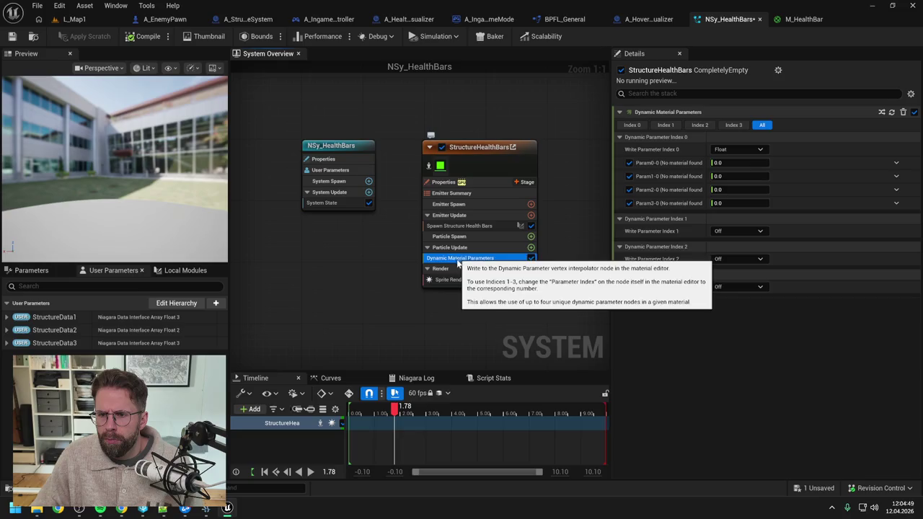
pyautogui.click(800, 19)
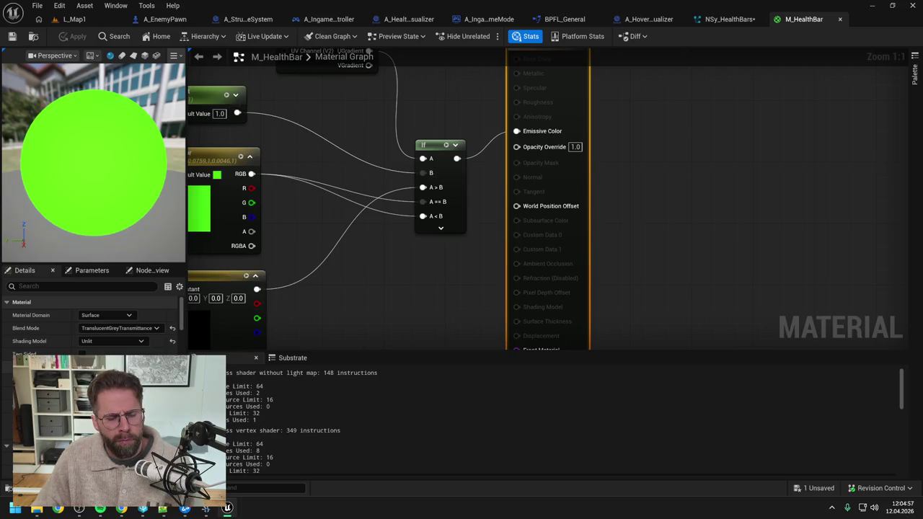
# - Turn off ray traced shadows on M_HealthBar and apply the material changes
pyautogui.scroll(-5, 85, 306)
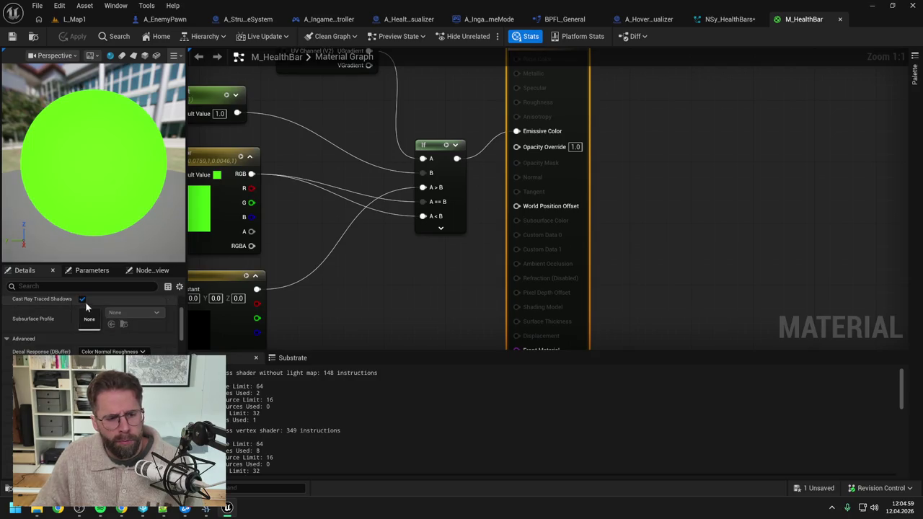
pyautogui.click(83, 300)
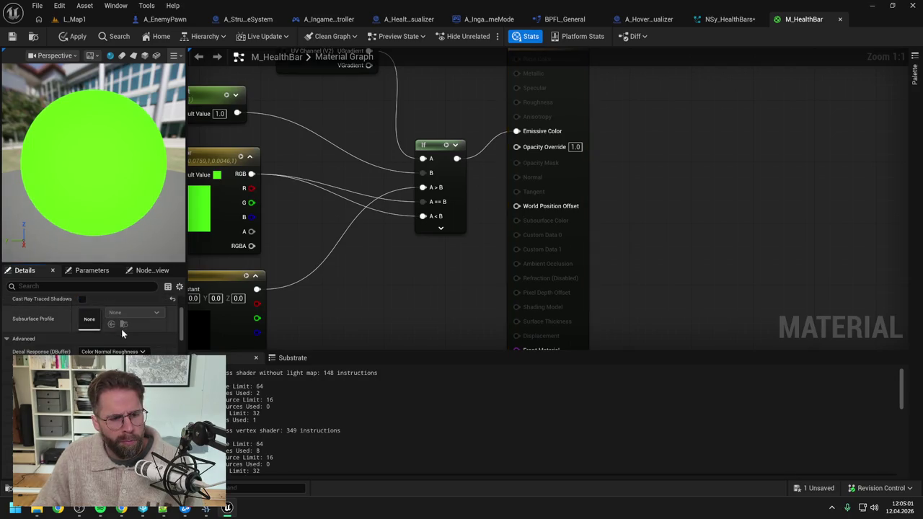
pyautogui.click(75, 37)
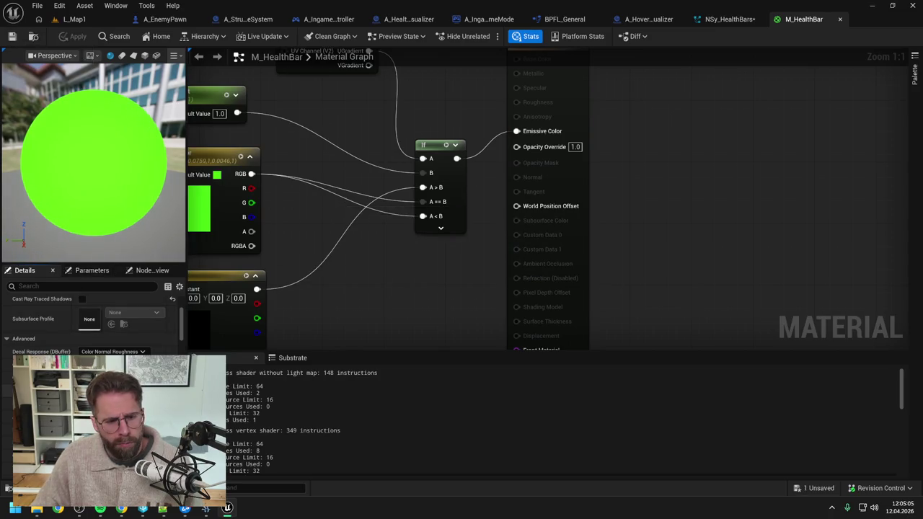
# - Filter Details by 'nia' to confirm 'Used with Niagara Sprites', then go to NSy_HealthBars
pyautogui.scroll(-3, 90, 318)
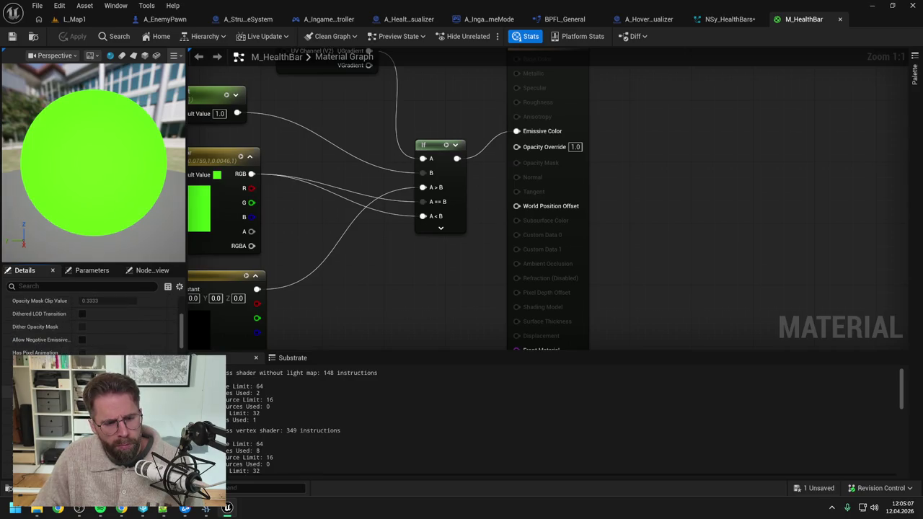
pyautogui.scroll(-3, 90, 318)
pyautogui.click(67, 286)
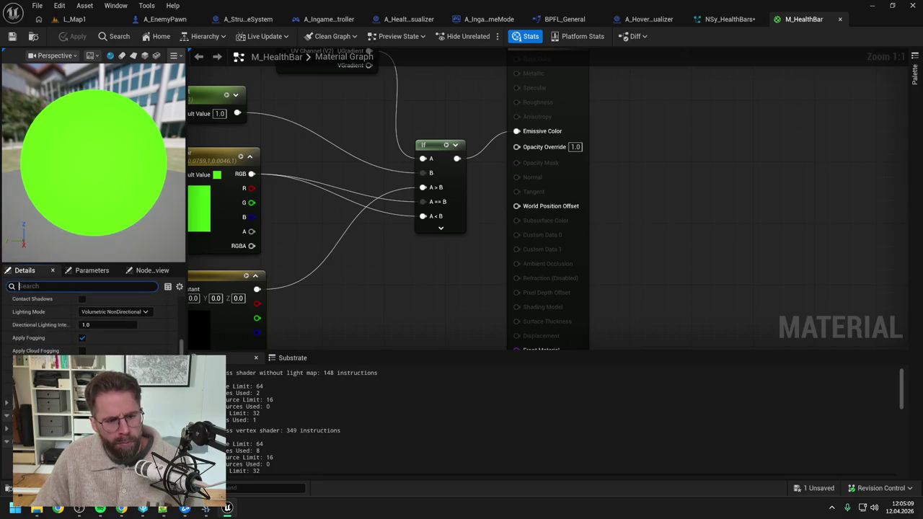
pyautogui.write('nia')
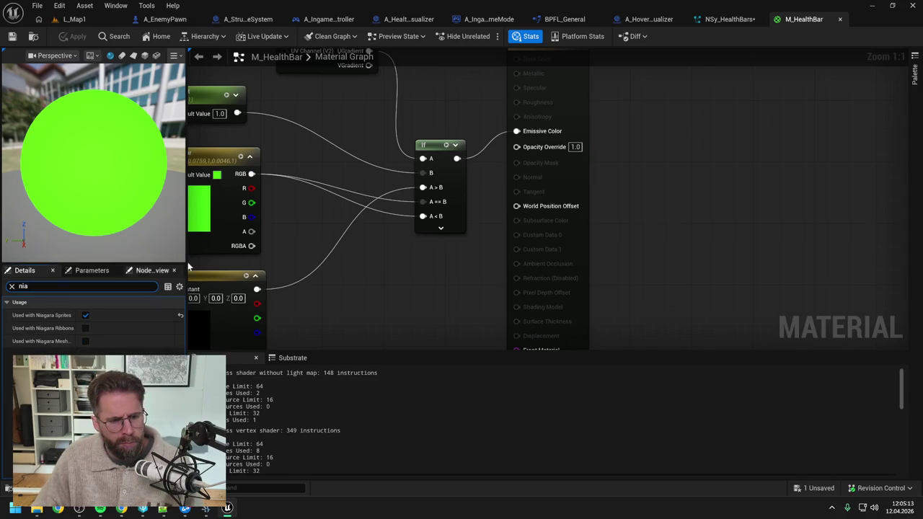
pyautogui.click(401, 279)
pyautogui.click(730, 19)
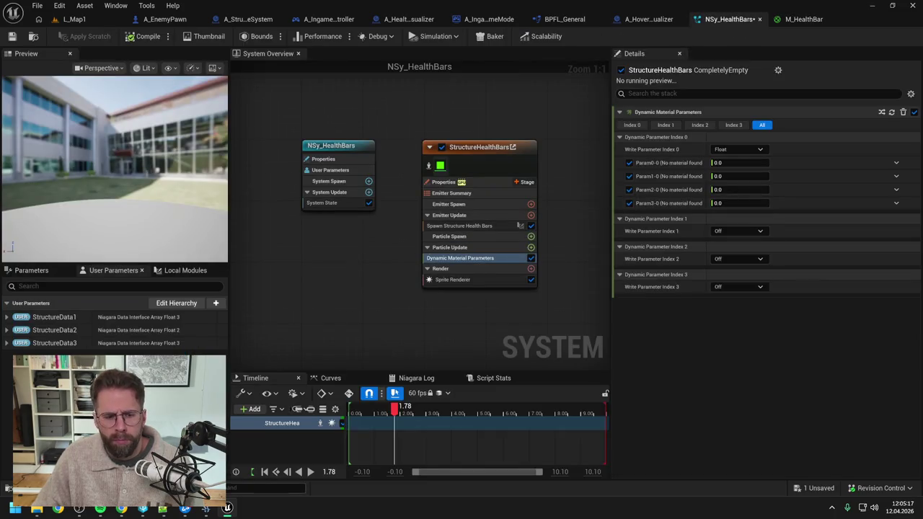
pyautogui.click(130, 508)
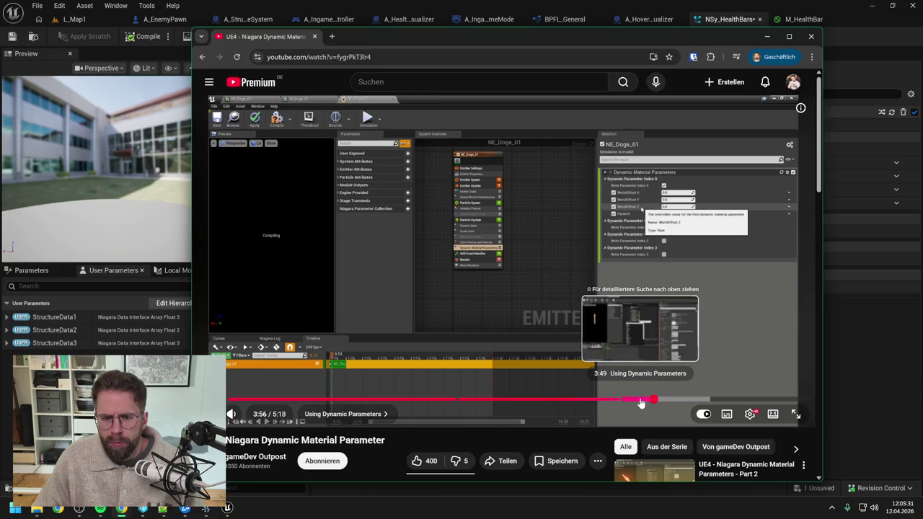
pyautogui.moveTo(640, 401); pyautogui.dragTo(658, 402)
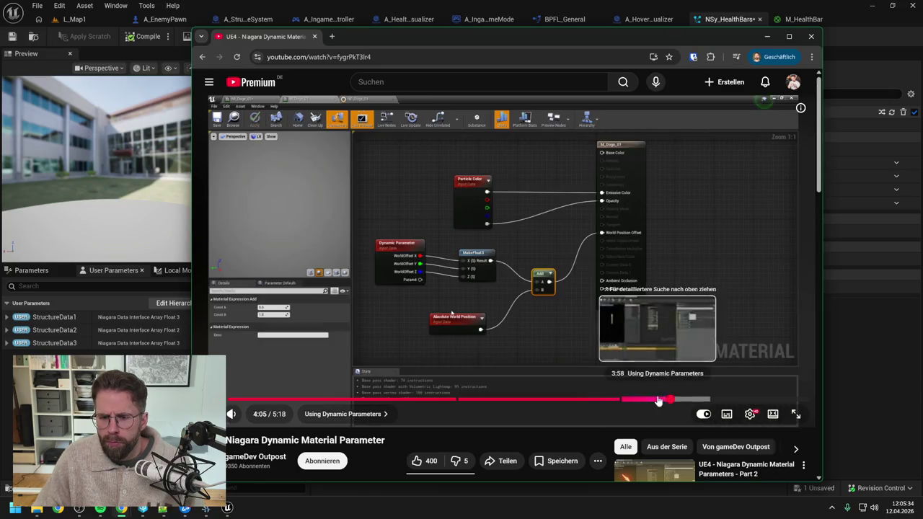
pyautogui.click(658, 401)
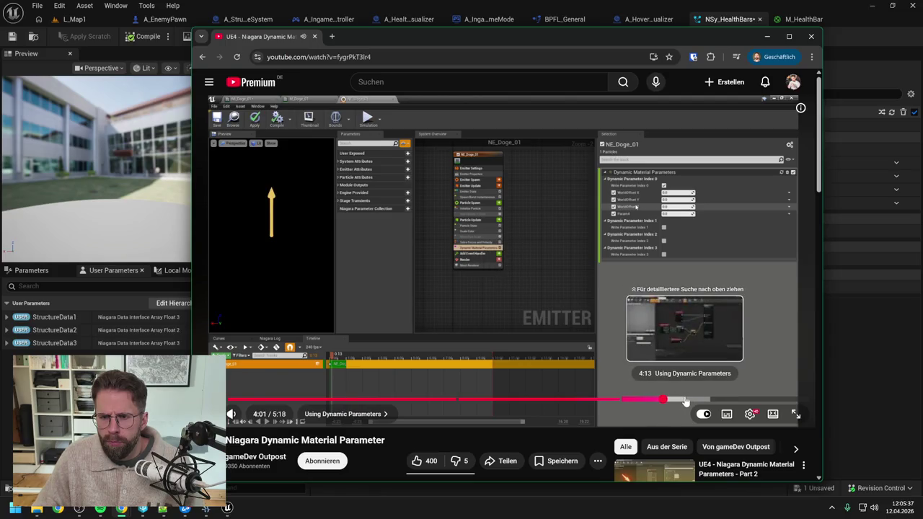
pyautogui.click(559, 343)
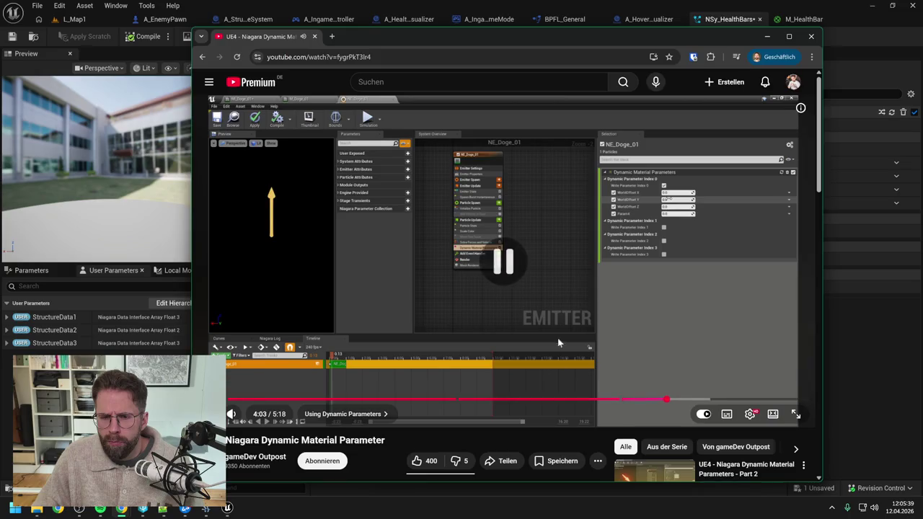
pyautogui.click(730, 19)
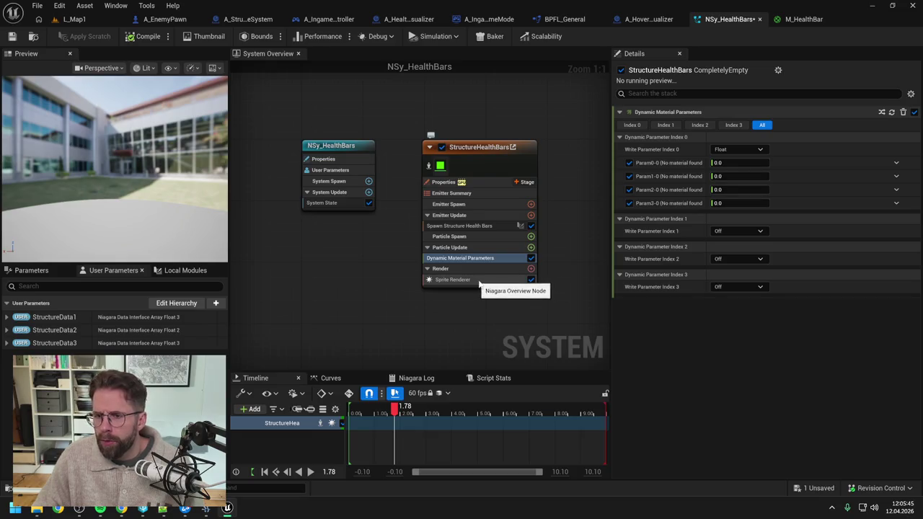
pyautogui.click(479, 281)
pyautogui.click(531, 269)
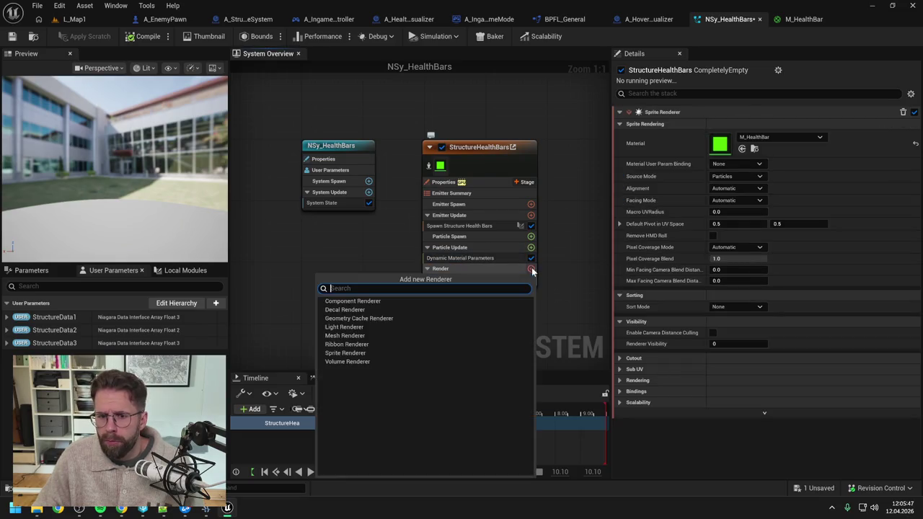
pyautogui.write('mesh')
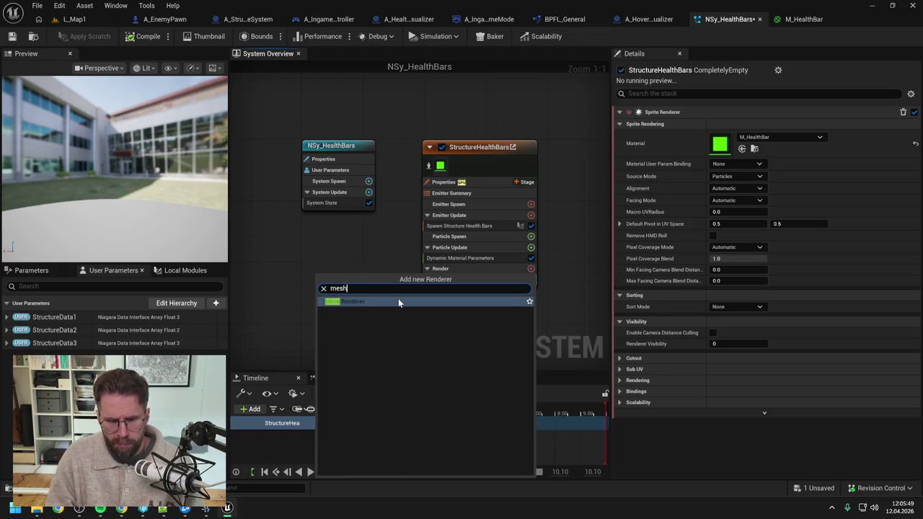
pyautogui.press('Return')
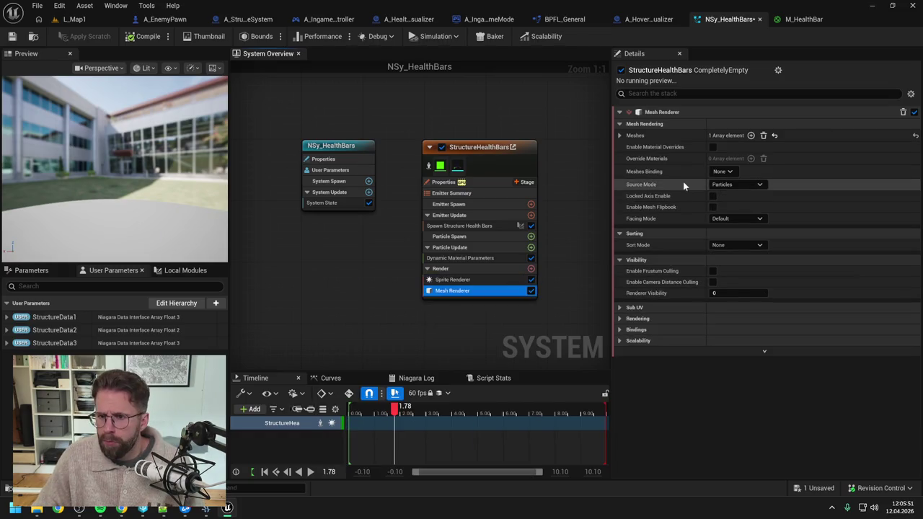
pyautogui.click(621, 135)
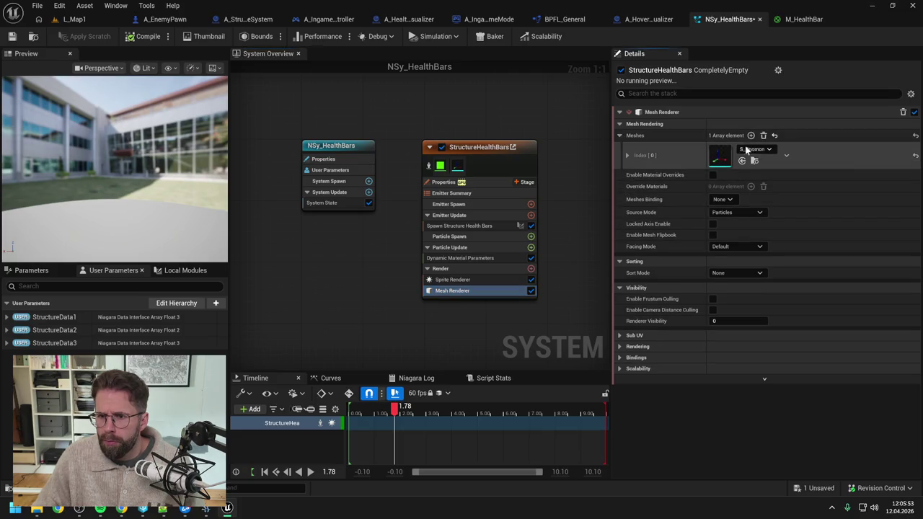
pyautogui.click(626, 156)
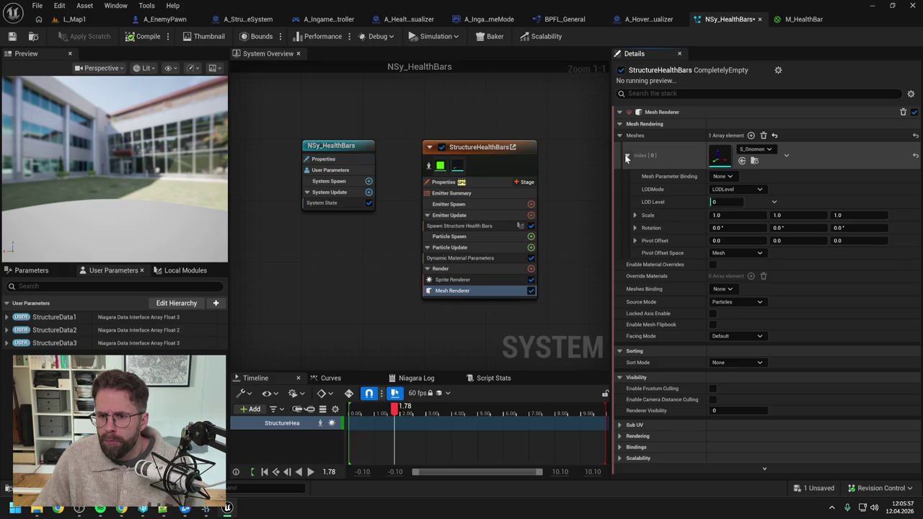
pyautogui.click(452, 280)
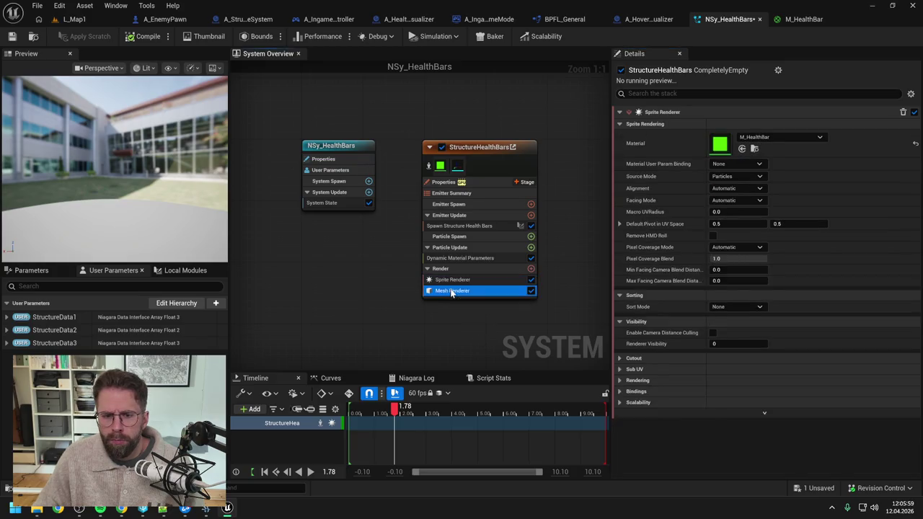
pyautogui.click(451, 290)
pyautogui.click(447, 259)
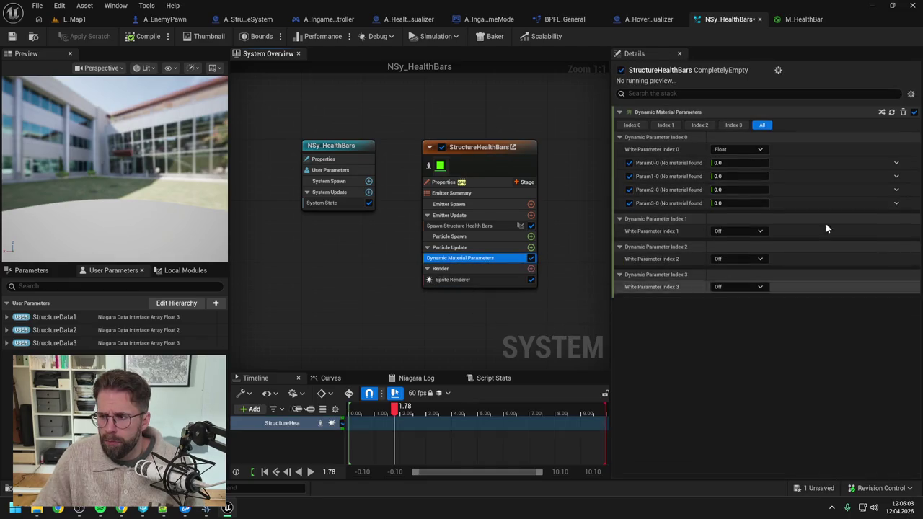
pyautogui.click(456, 280)
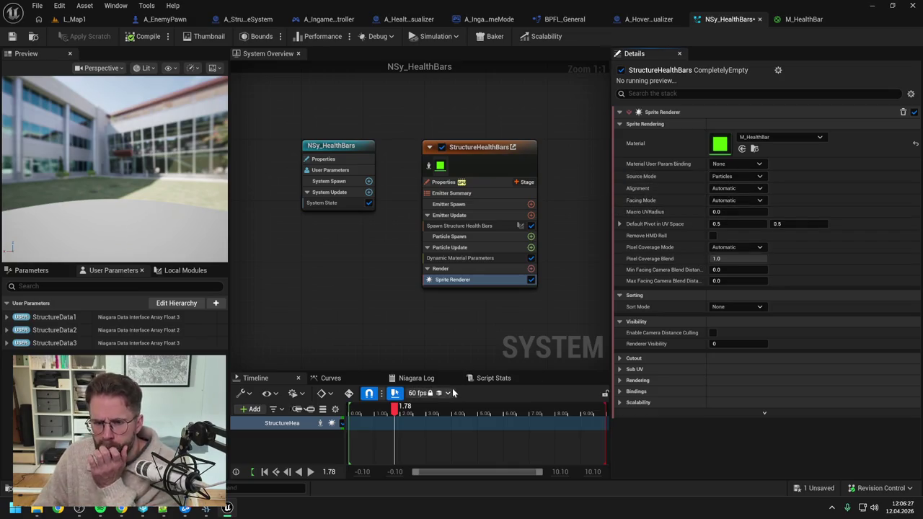
pyautogui.moveTo(121, 508)
pyautogui.click(339, 436)
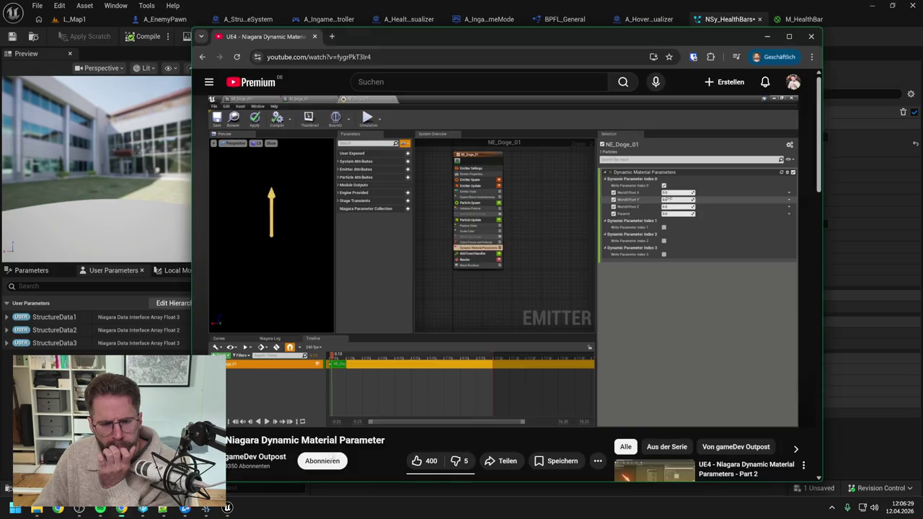
# - Open 'Dynamic Parameters - Niagara Course #9' from the search results in a new tab
pyautogui.click(203, 56)
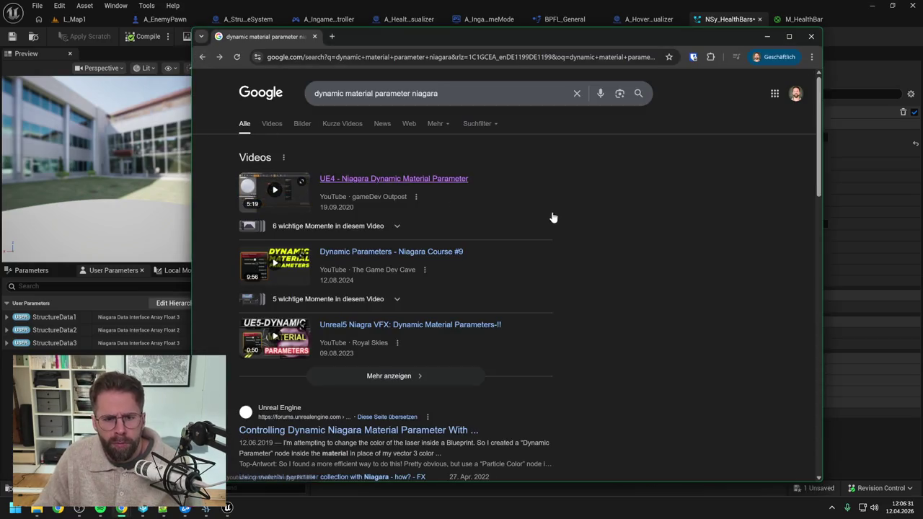
pyautogui.middleClick(421, 251)
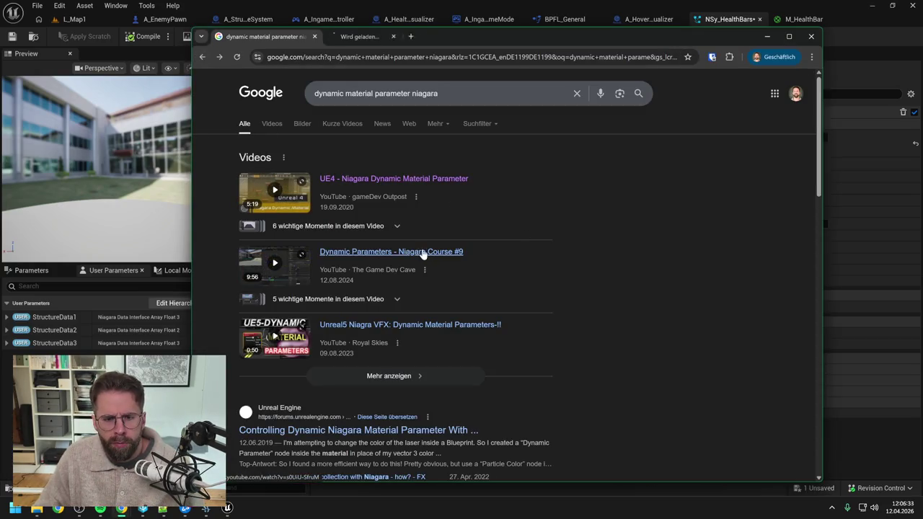
pyautogui.click(363, 38)
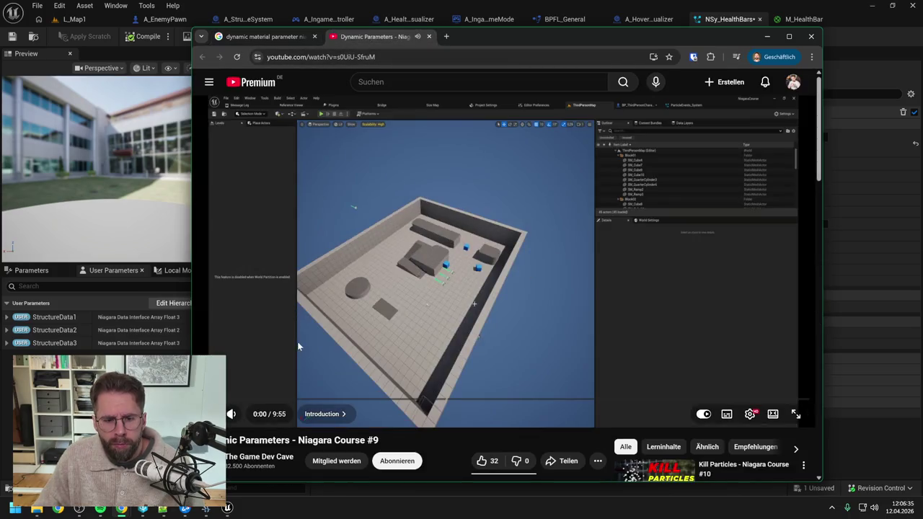
# - Skim the video to its particle material part at 1:49, then return to M_HealthBar
pyautogui.click(252, 404)
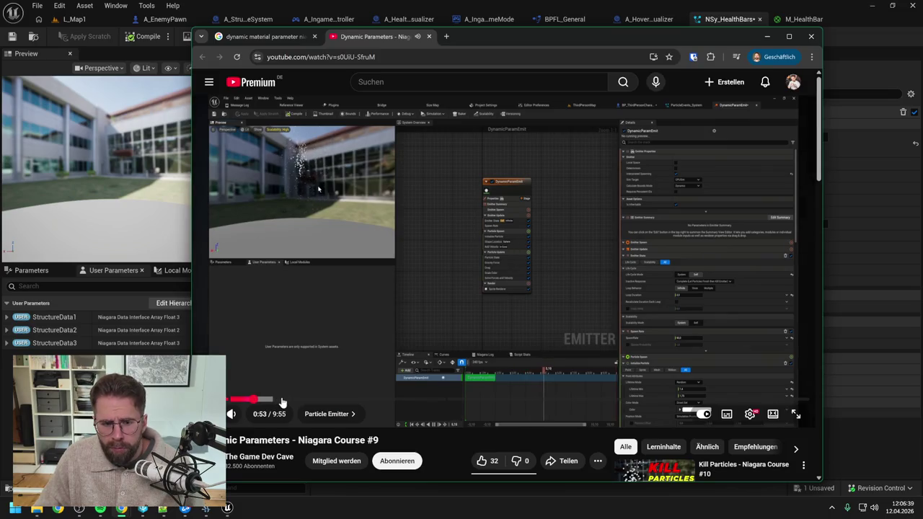
pyautogui.moveTo(277, 402); pyautogui.dragTo(281, 402)
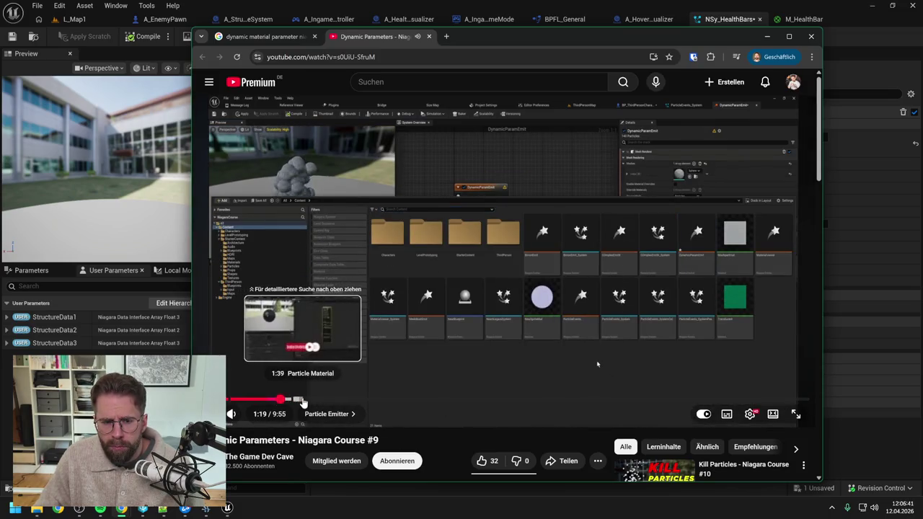
pyautogui.click(303, 402)
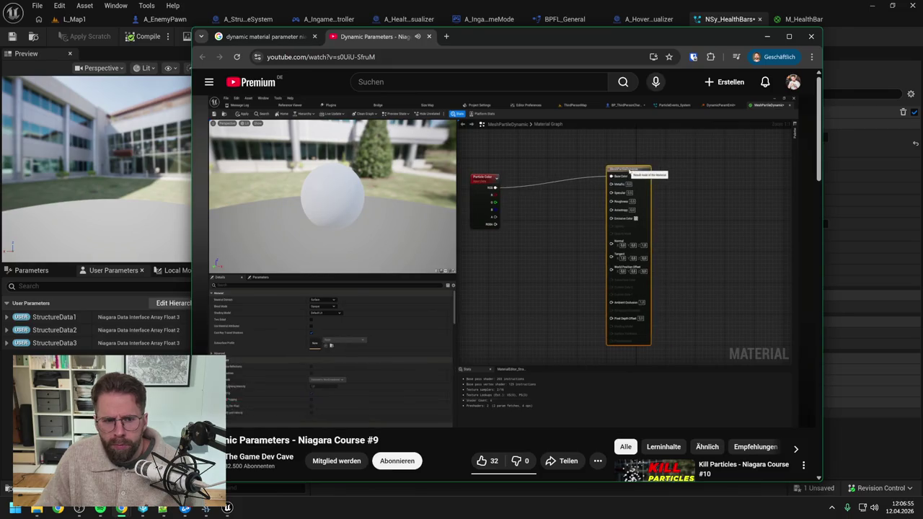
pyautogui.hotkey('alt', 'Tab')
pyautogui.click(801, 19)
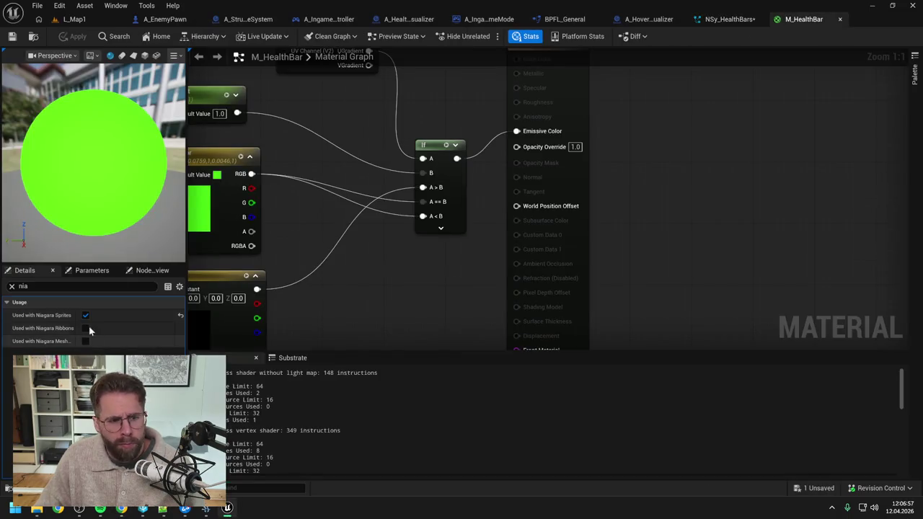
# - Clear the Niagara filter, set M_HealthBar's Blend Mode to Opaque, and save
pyautogui.click(22, 287)
pyautogui.click(12, 287)
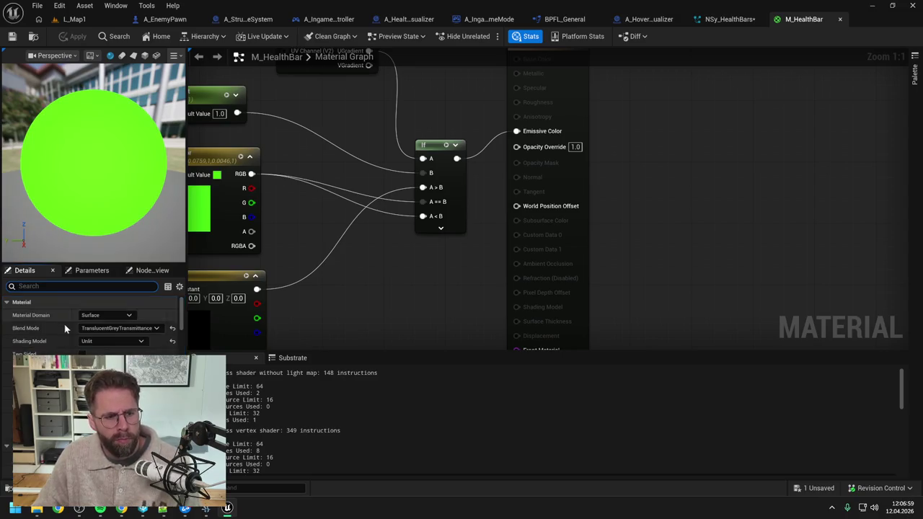
pyautogui.click(108, 328)
pyautogui.click(101, 338)
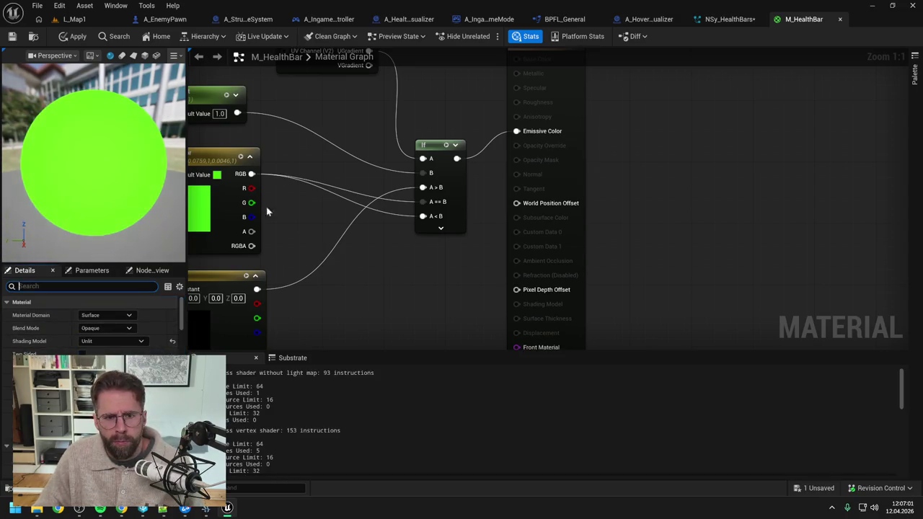
pyautogui.click(8, 36)
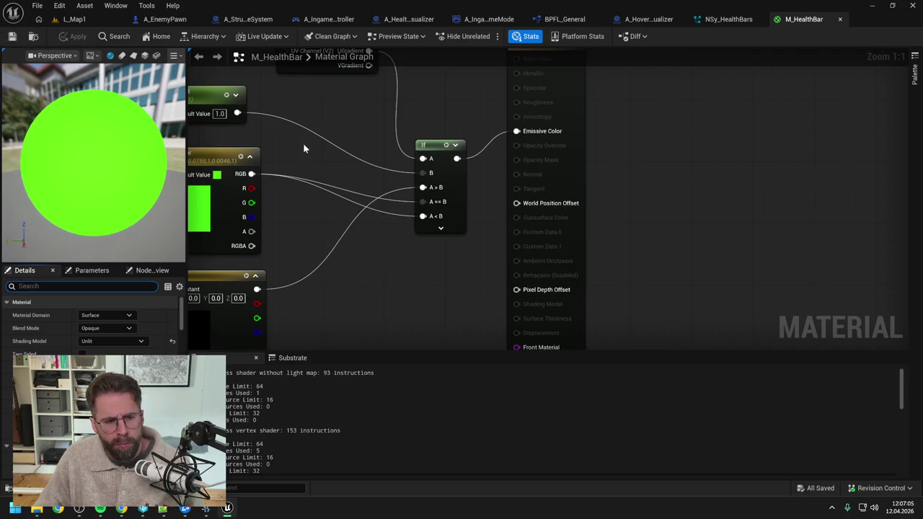
# - Show NSy_HealthBars' Dynamic Material Parameters settings, then bring the YouTube tutorial forward
pyautogui.click(729, 21)
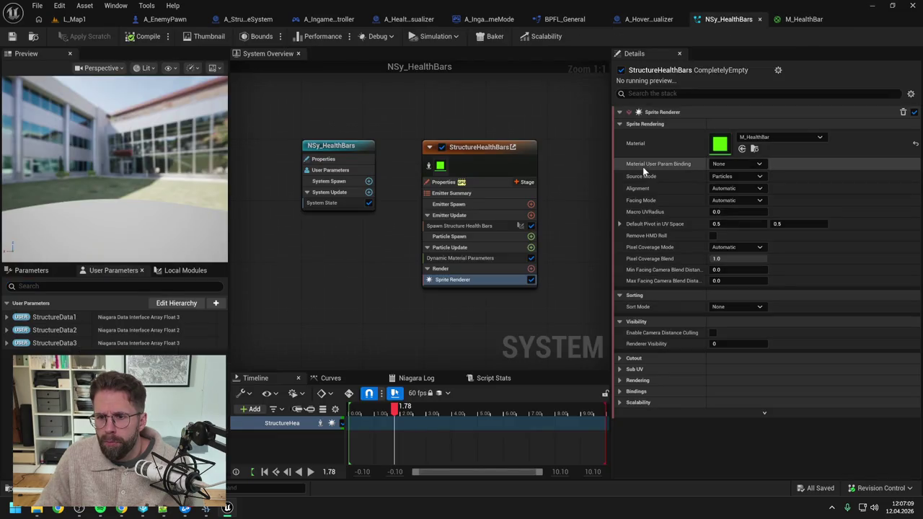
pyautogui.click(461, 257)
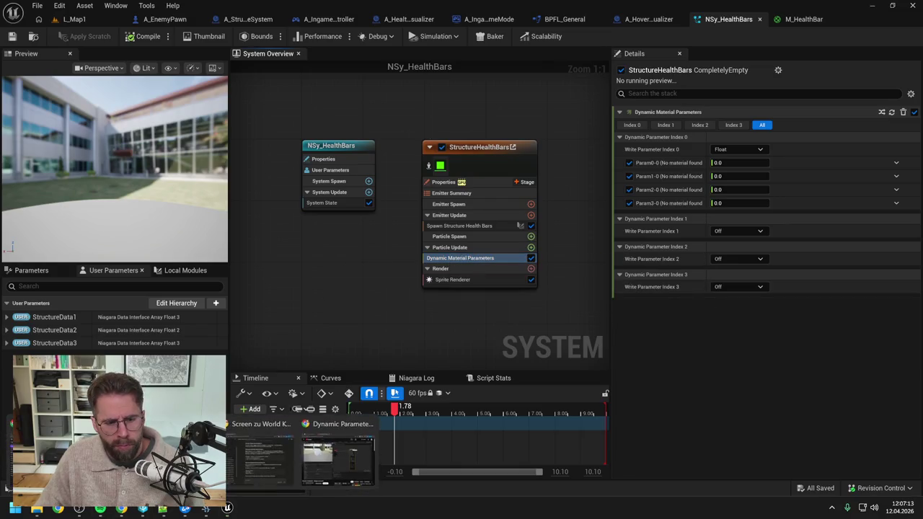
pyautogui.click(330, 462)
# - Resume the Niagara Course #9 video and skim from 2:08 to 5:57, where Dynamic Parameter is wired
pyautogui.click(534, 277)
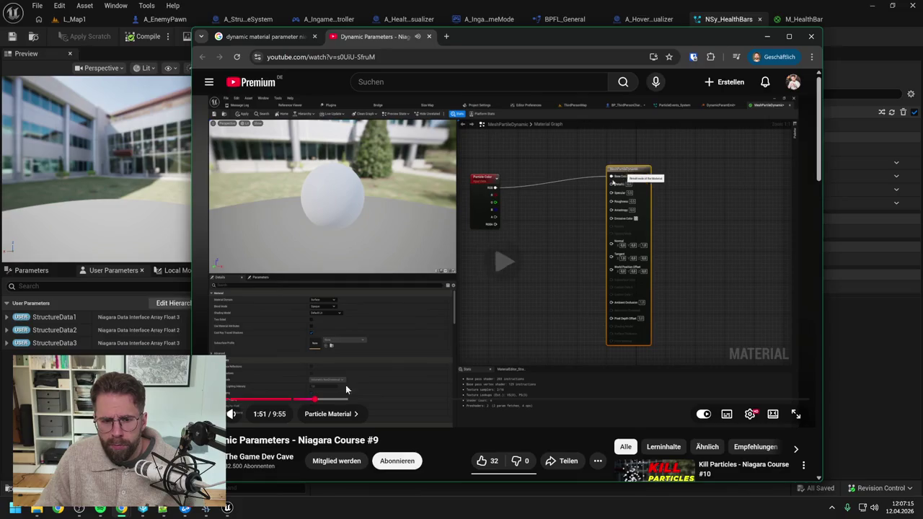
pyautogui.click(333, 401)
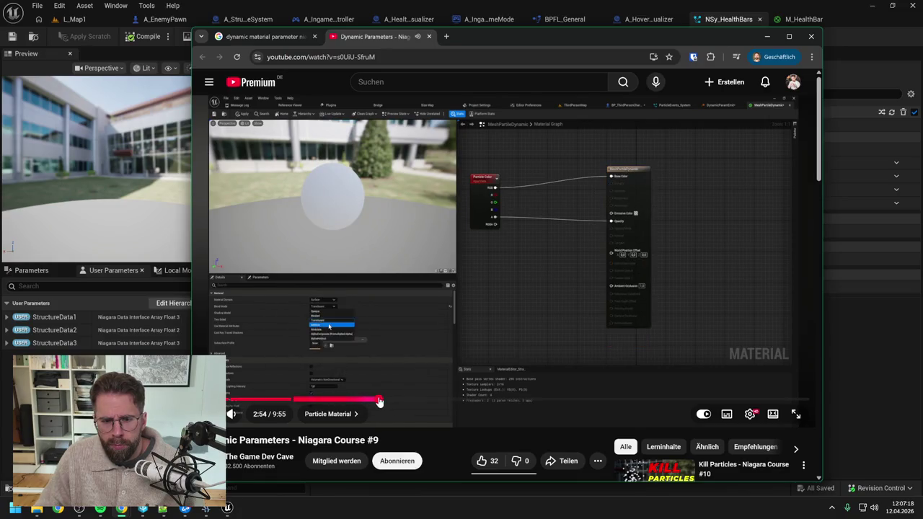
pyautogui.click(405, 401)
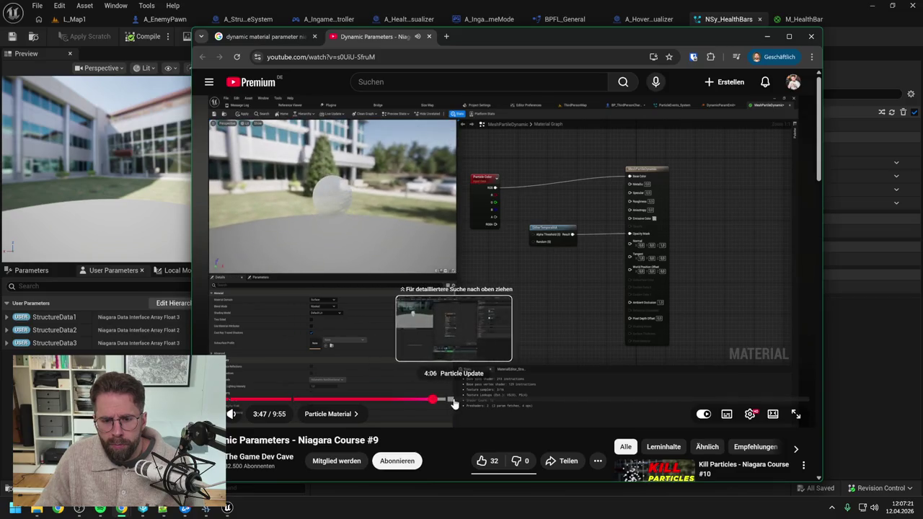
pyautogui.click(433, 401)
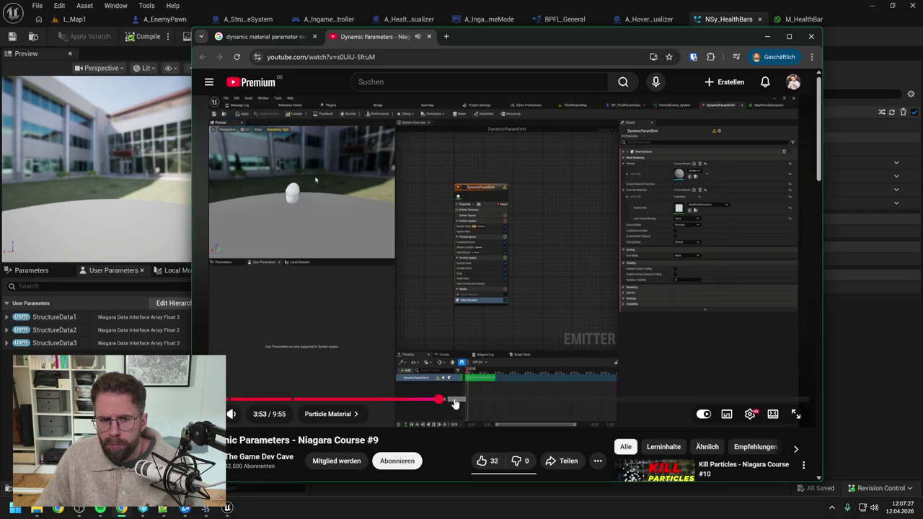
pyautogui.click(454, 400)
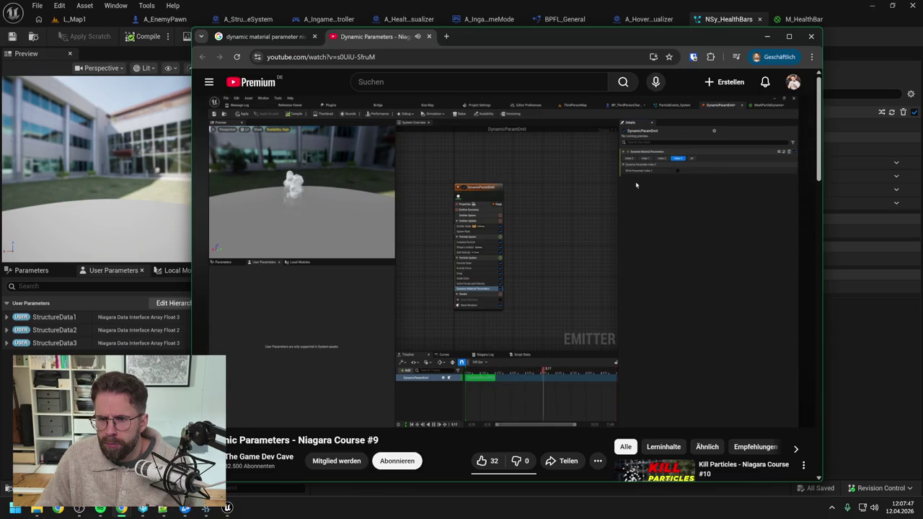
pyautogui.moveTo(572, 407)
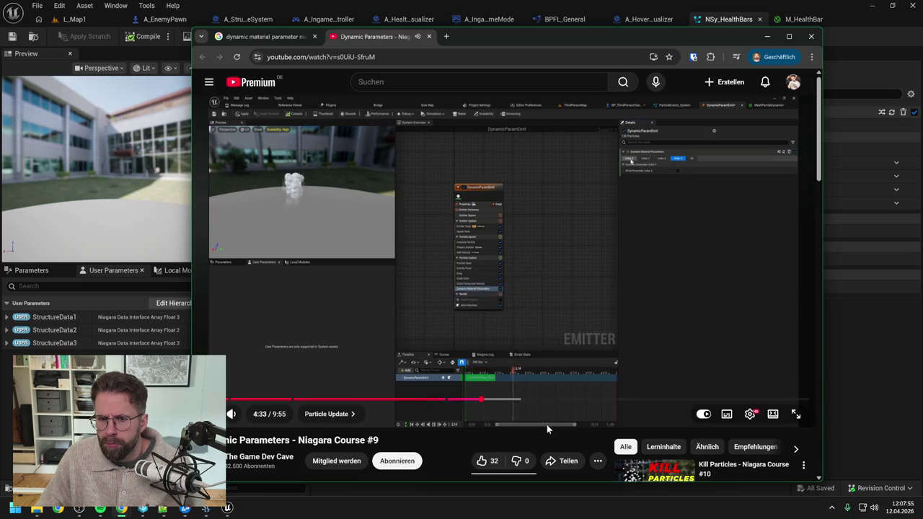
pyautogui.click(504, 400)
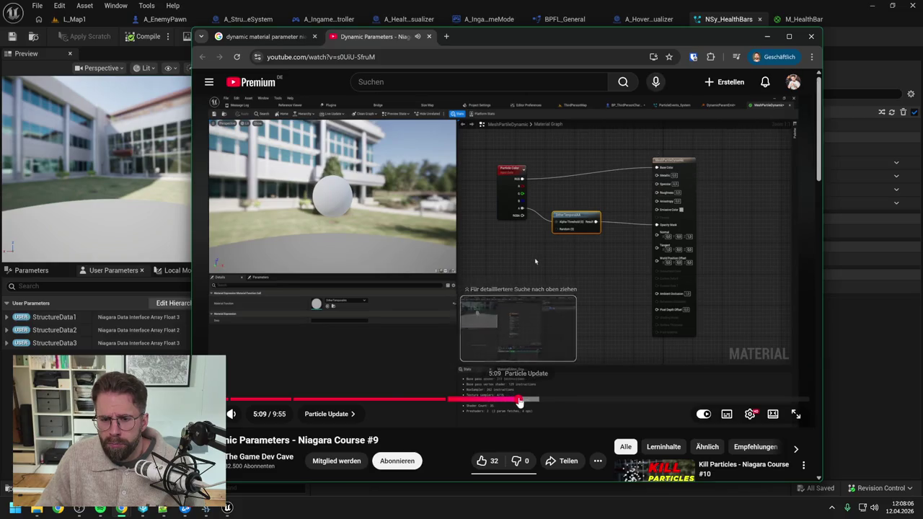
pyautogui.click(520, 401)
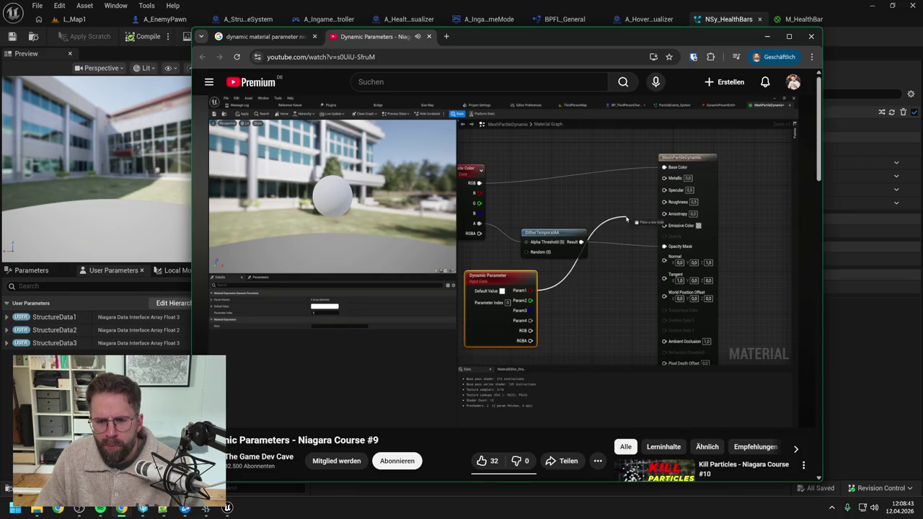
pyautogui.click(567, 401)
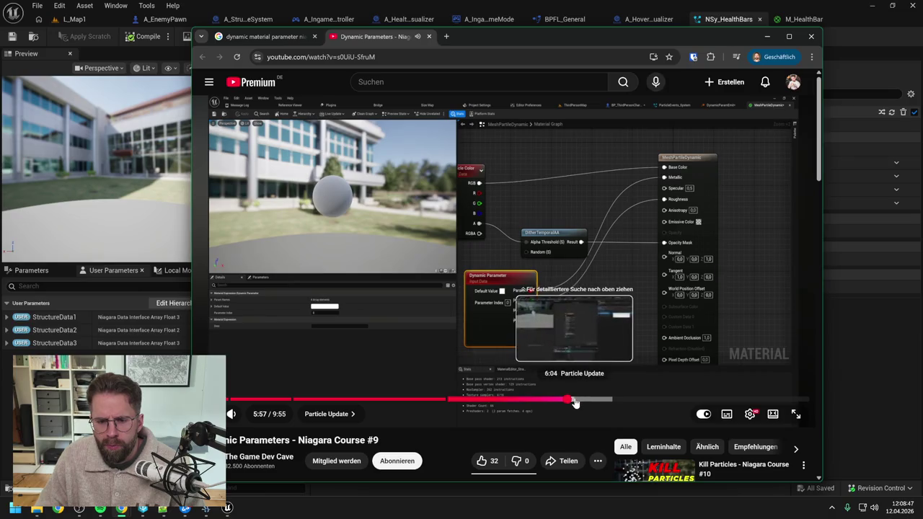
# - Review the tutorial's emitter setup around 5:55–6:25, pause it, and bring Unreal forward
pyautogui.click(575, 401)
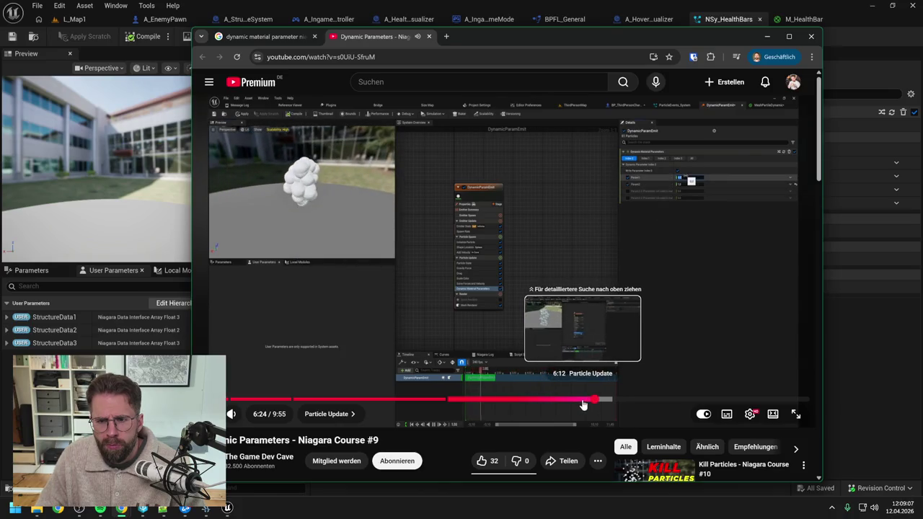
pyautogui.click(572, 402)
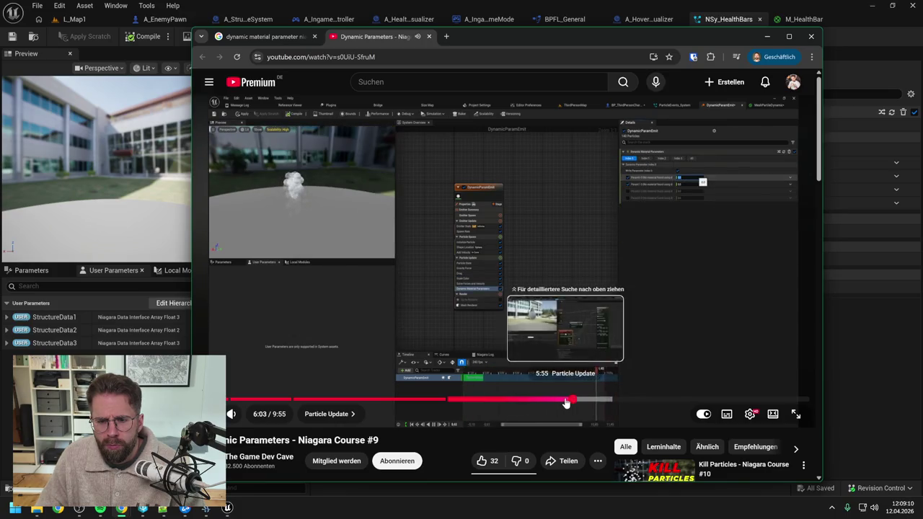
pyautogui.click(566, 402)
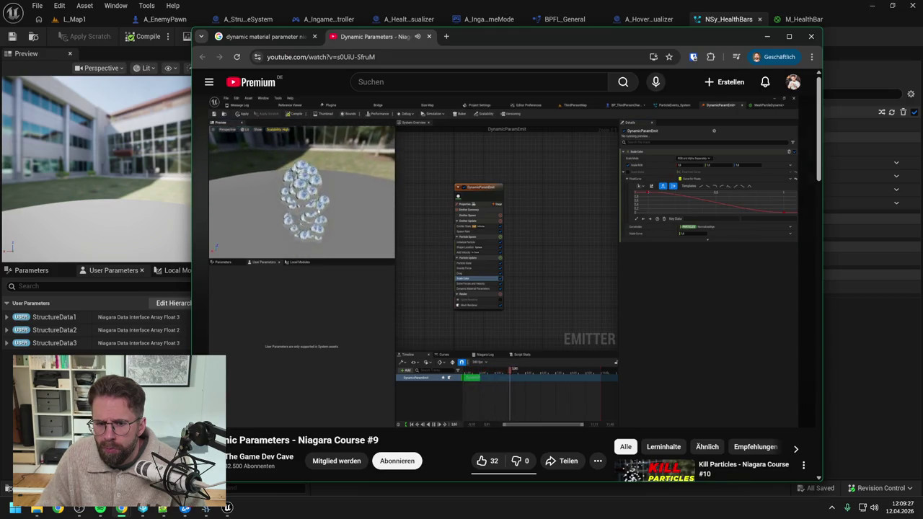
pyautogui.moveTo(596, 390)
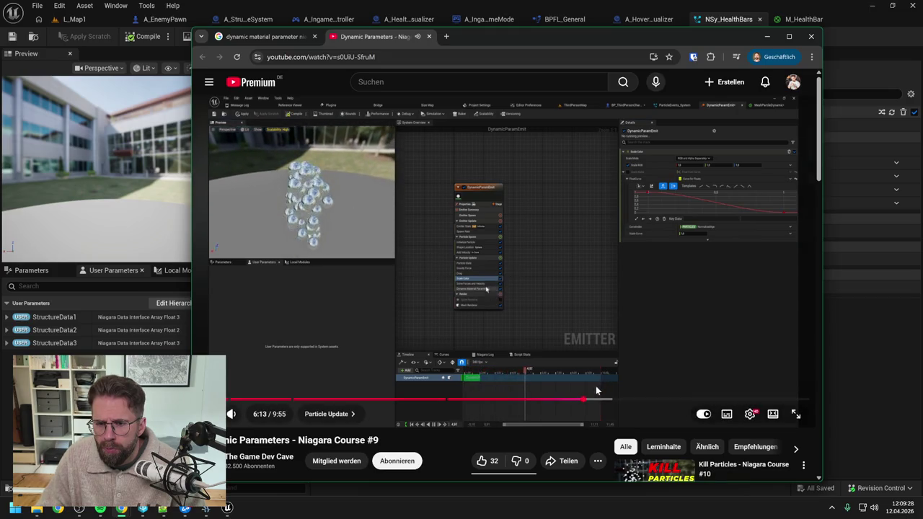
pyautogui.click(511, 326)
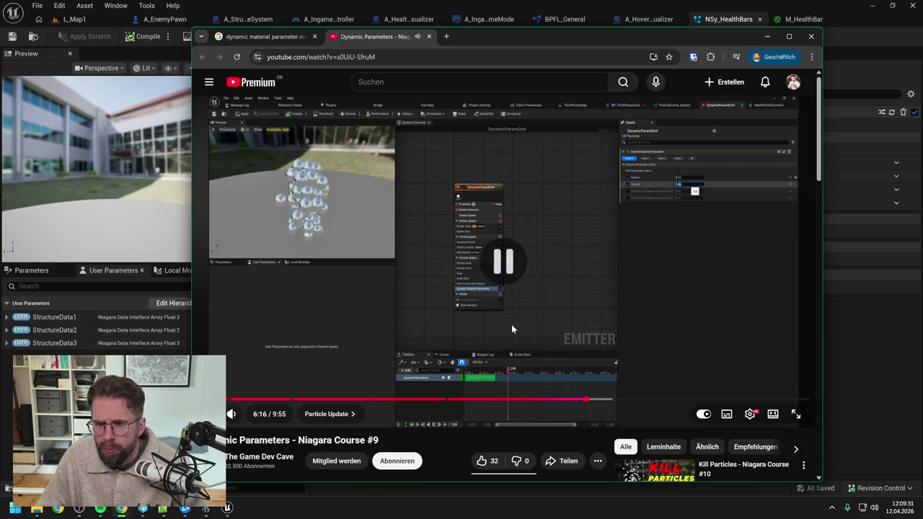
pyautogui.click(872, 362)
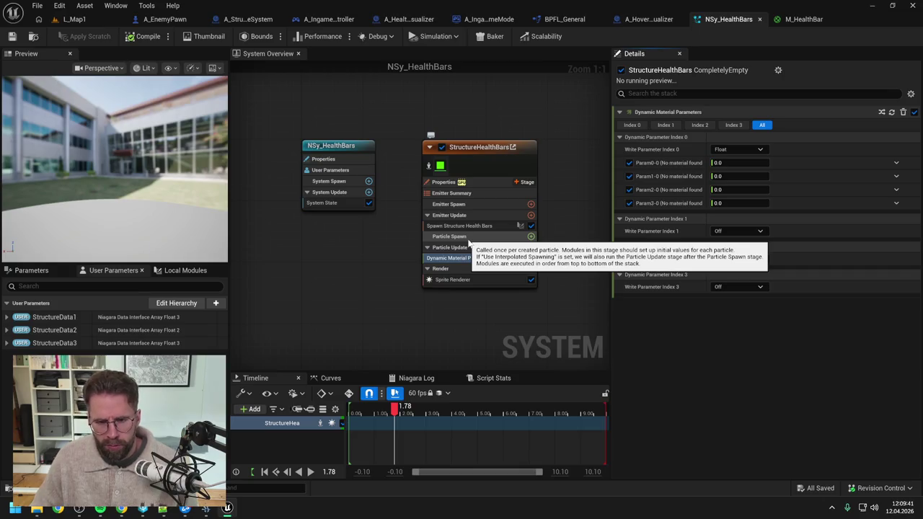
pyautogui.click(468, 240)
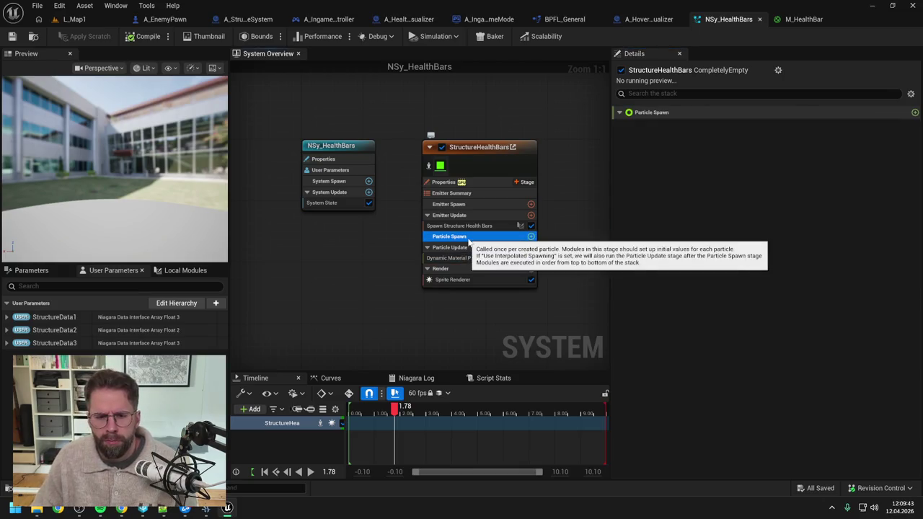
pyautogui.click(472, 248)
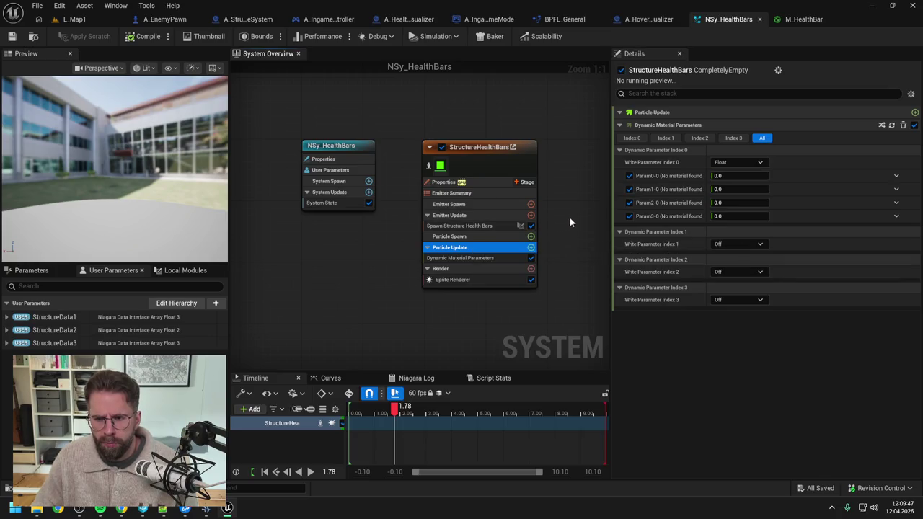
pyautogui.scroll(-2, 569, 223)
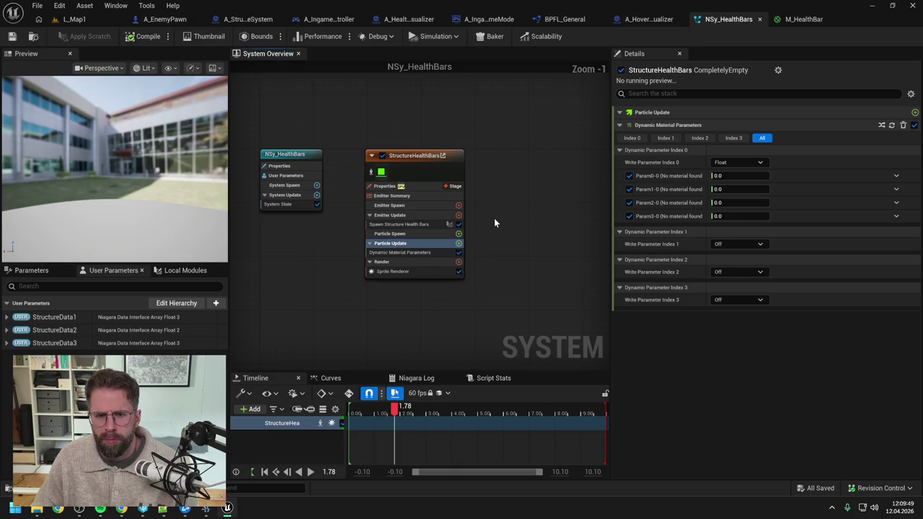
pyautogui.click(411, 253)
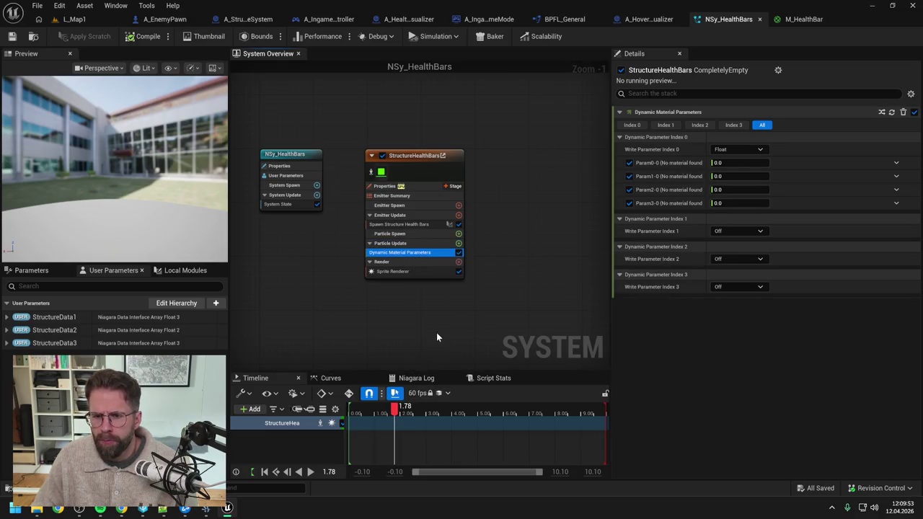
pyautogui.moveTo(438, 331); pyautogui.dragTo(402, 330)
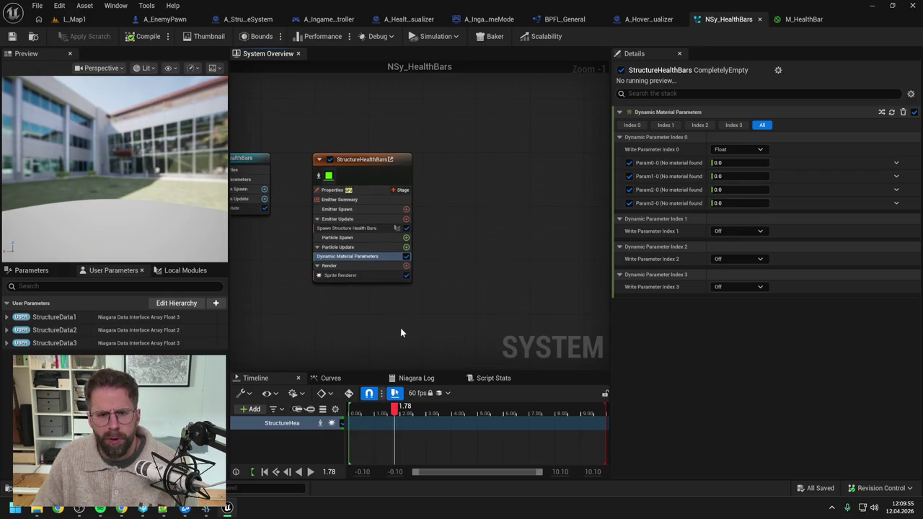
pyautogui.rightClick(457, 224)
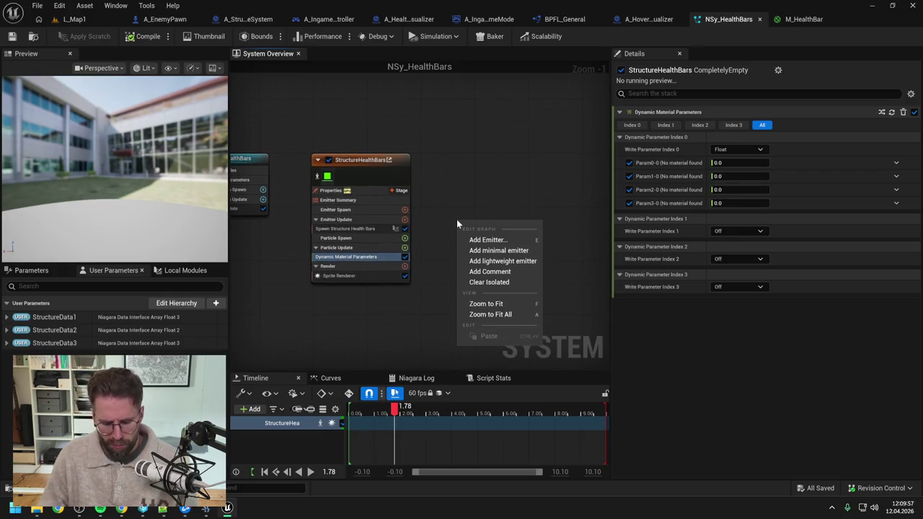
pyautogui.click(488, 240)
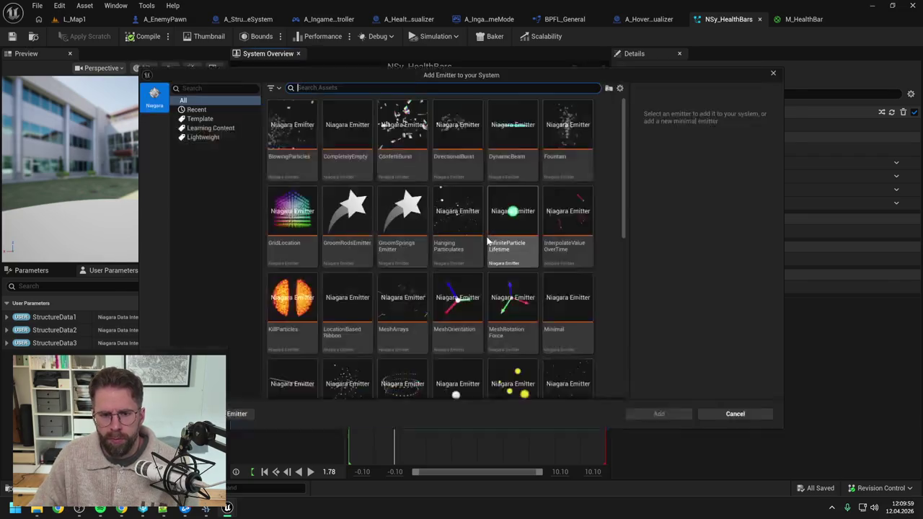
pyautogui.write('sprit')
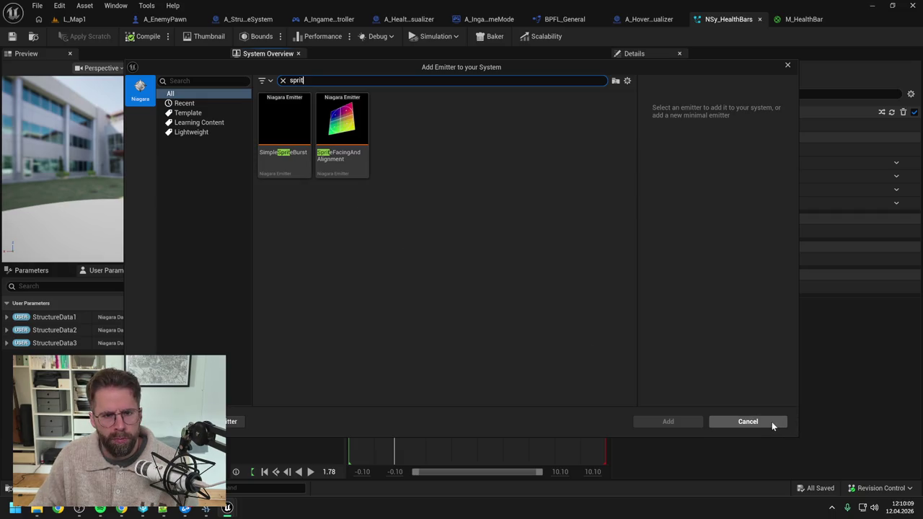
pyautogui.click(748, 422)
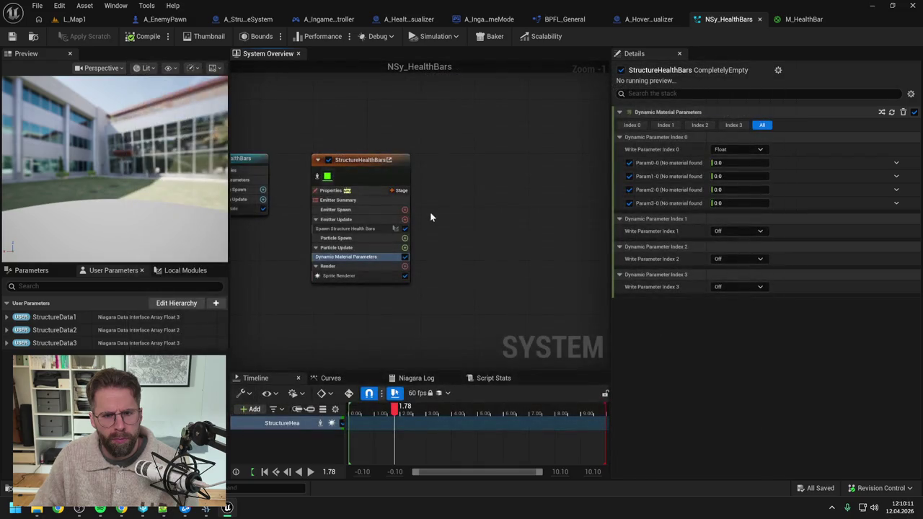
pyautogui.rightClick(438, 214)
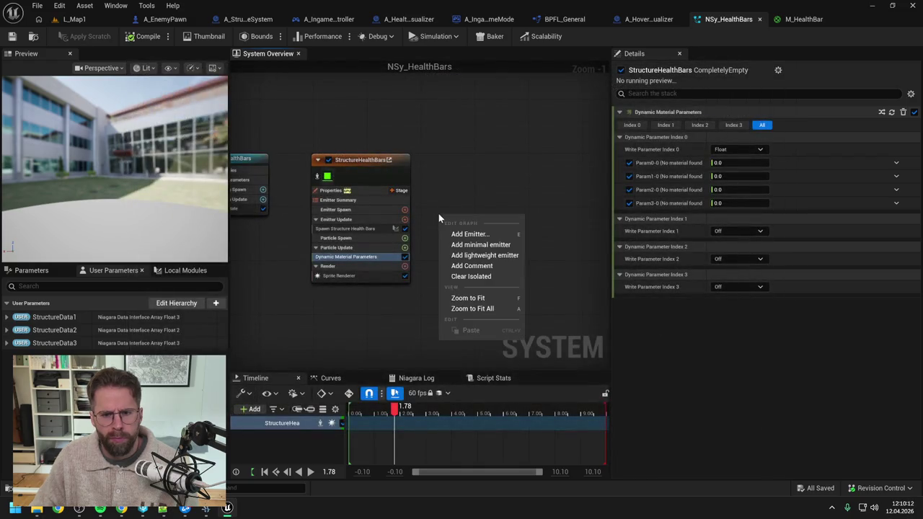
# - Add a Minimal emitter, switch it to GPU simulation, and enable fixed bounds
pyautogui.click(476, 245)
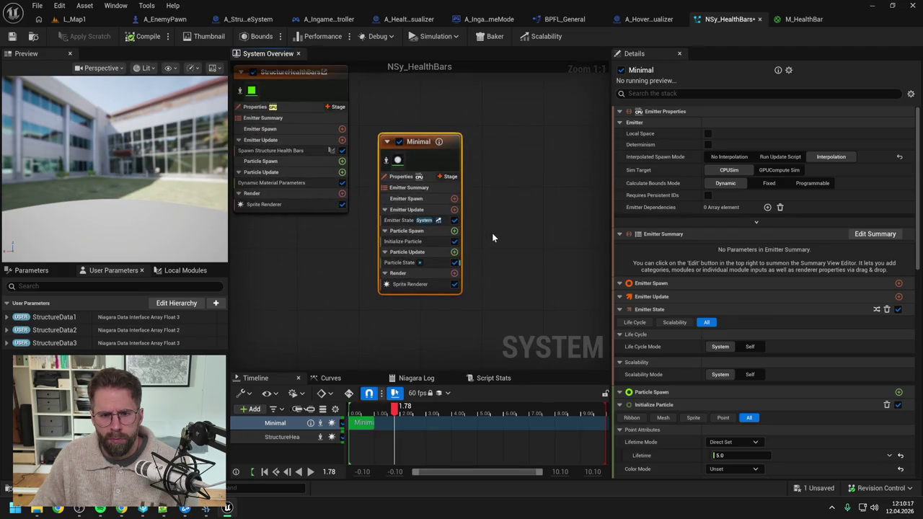
pyautogui.scroll(-1, 492, 233)
pyautogui.moveTo(493, 233); pyautogui.dragTo(537, 255)
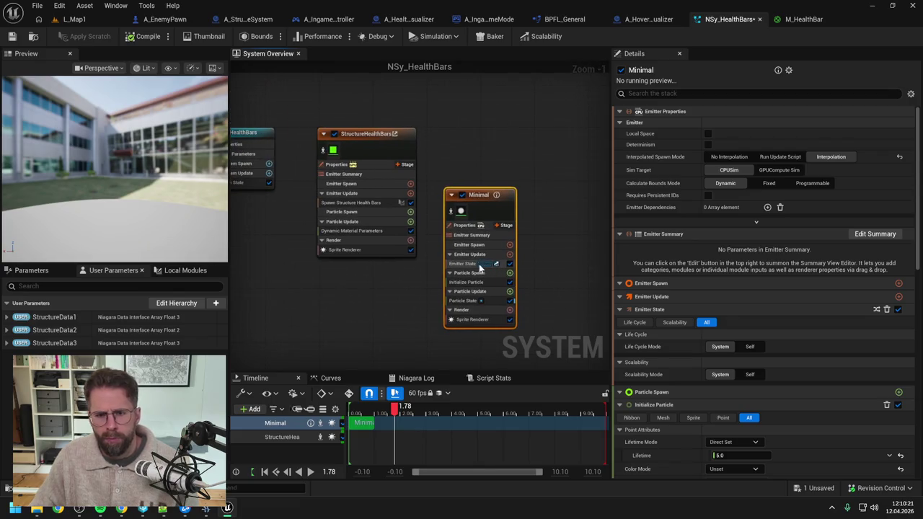
pyautogui.click(776, 172)
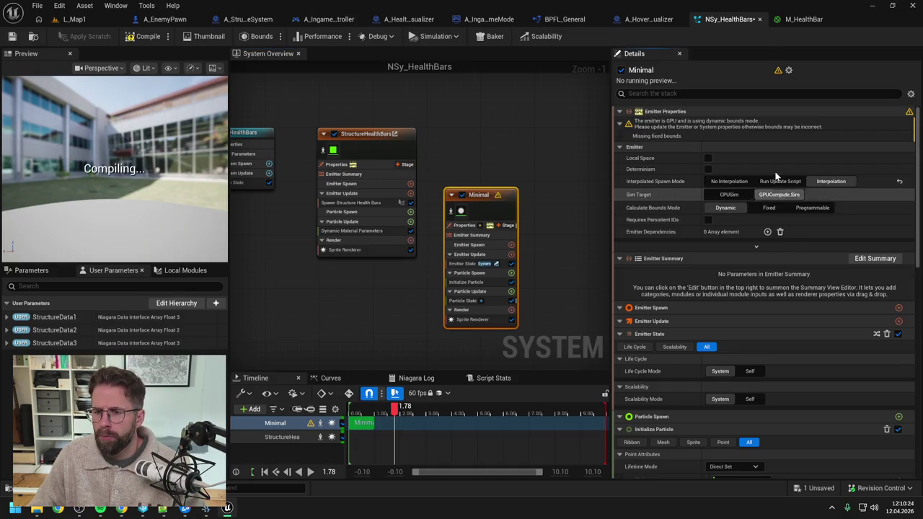
pyautogui.click(770, 209)
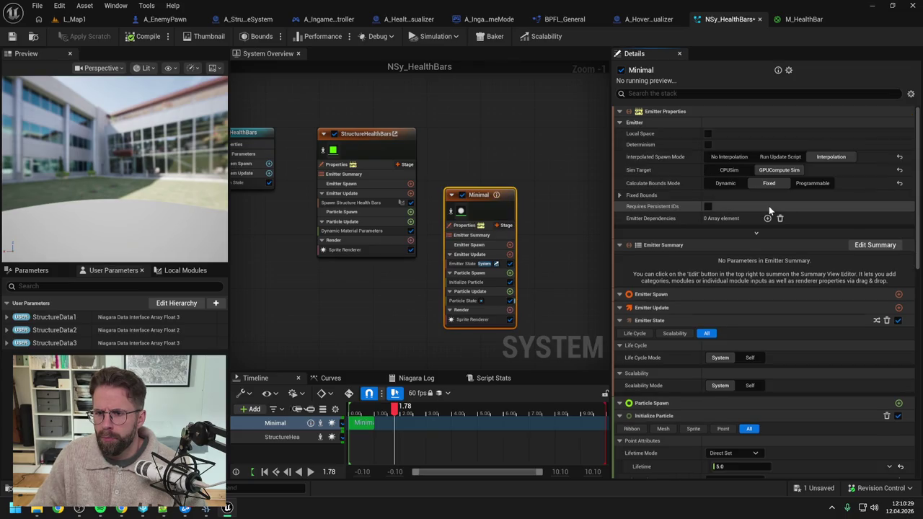
pyautogui.click(620, 195)
# - Enter the fixed bounds values, with minimums of -1 and a maximum of 100000
pyautogui.click(729, 207)
pyautogui.write('-10000.0')
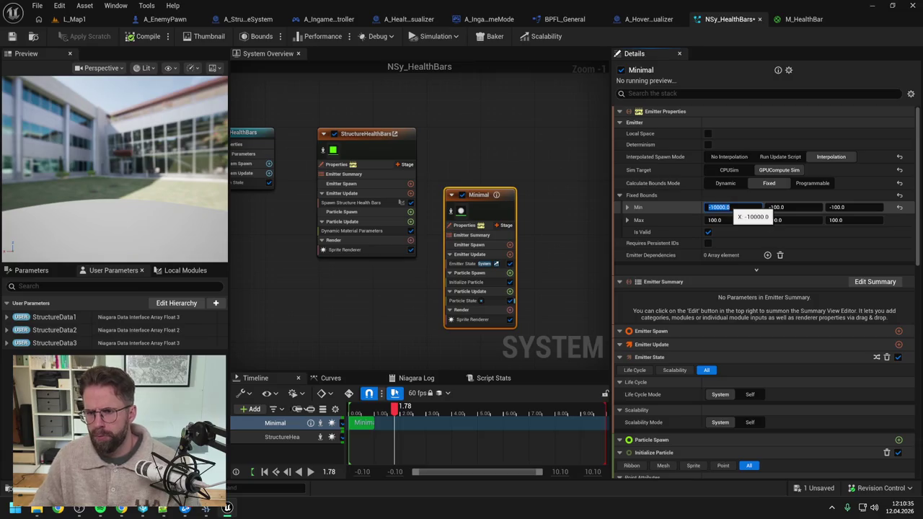
pyautogui.click(786, 207)
pyautogui.write('-1')
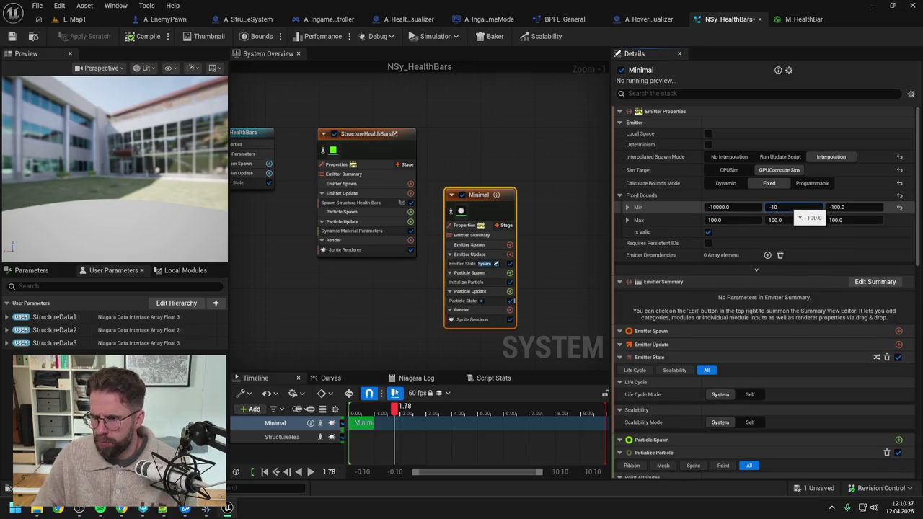
pyautogui.click(850, 207)
pyautogui.write('-1')
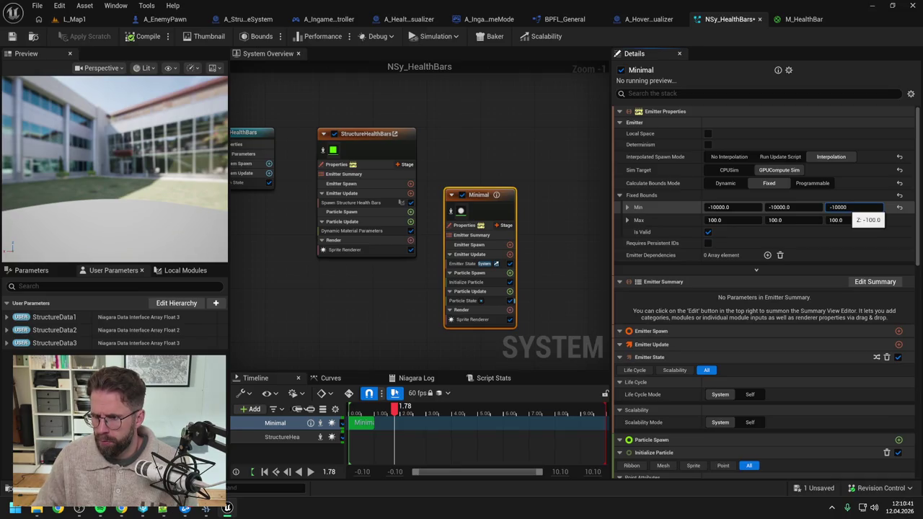
pyautogui.click(749, 220)
pyautogui.write('1')
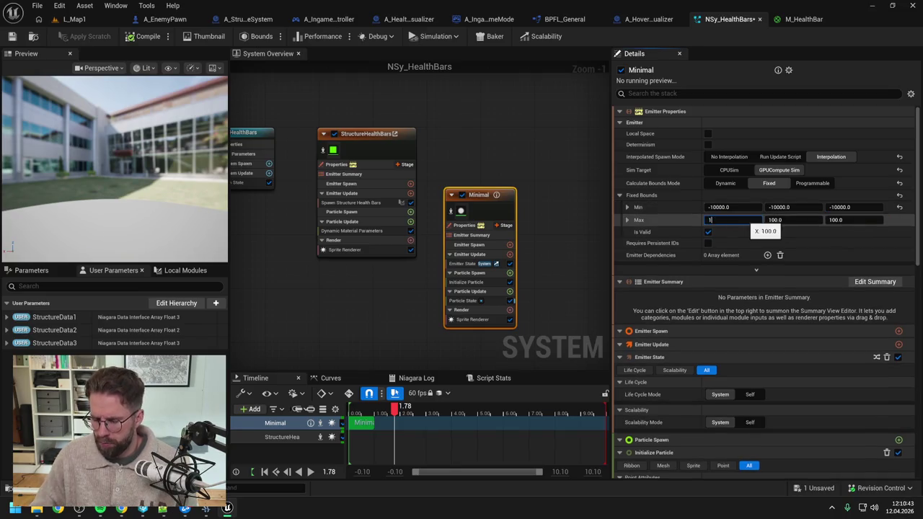
pyautogui.click(790, 220)
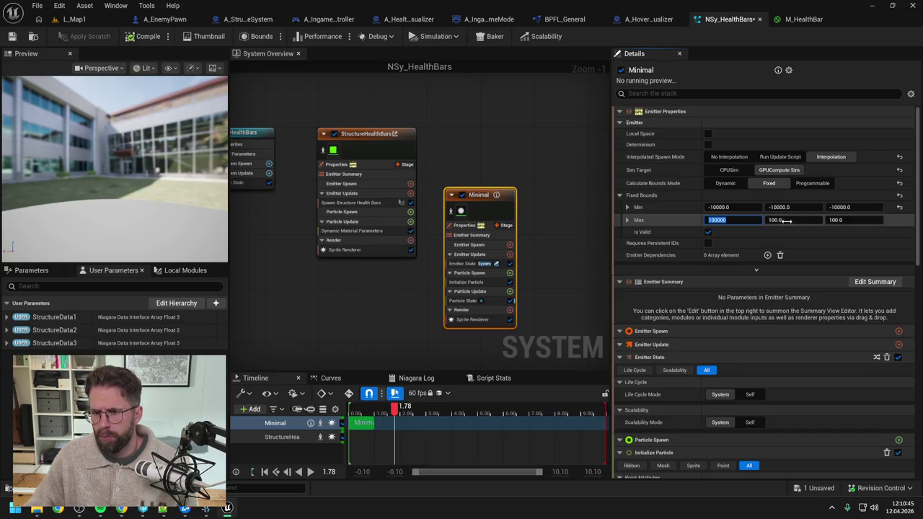
pyautogui.write('100000')
pyautogui.click(859, 220)
pyautogui.write('100000')
pyautogui.press('Return')
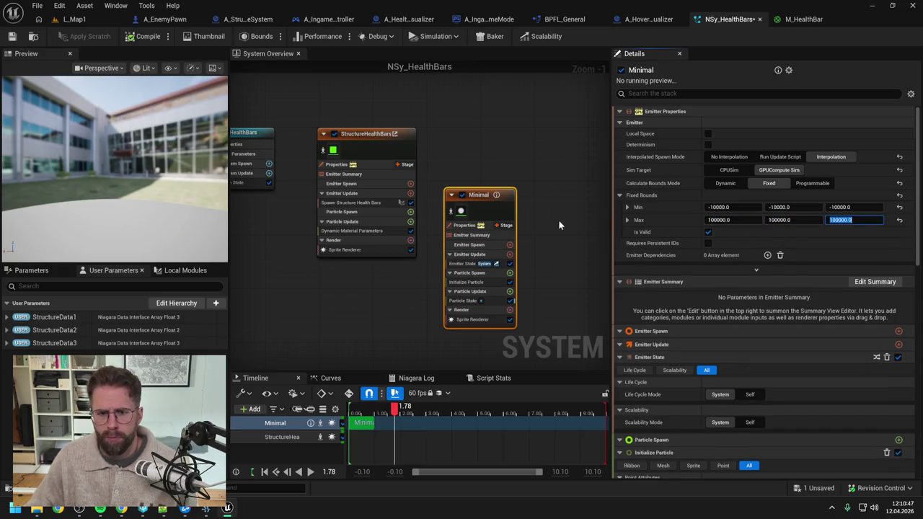
# - Delete the Minimal emitter's Emitter State and Particle State modules
pyautogui.click(541, 224)
pyautogui.click(469, 264)
pyautogui.press('Delete')
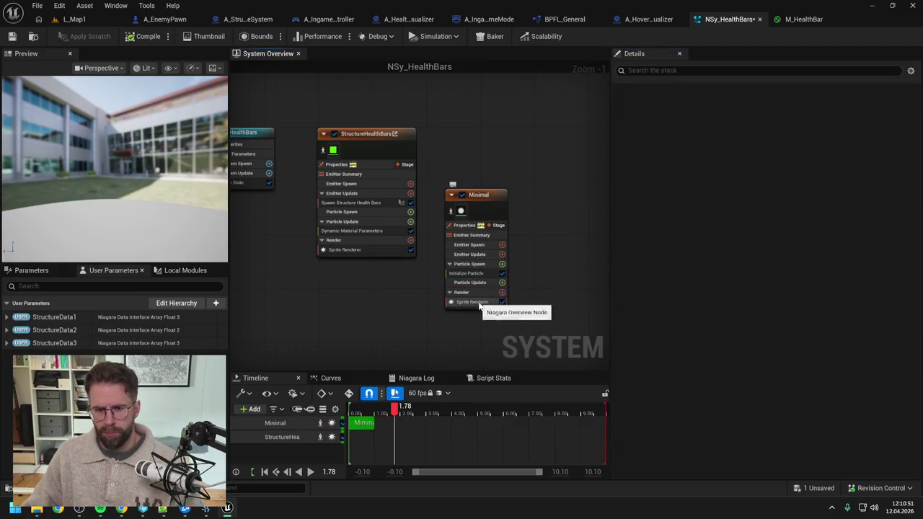
# - Set the Sprite Renderer material to M_HealthBar
pyautogui.click(483, 303)
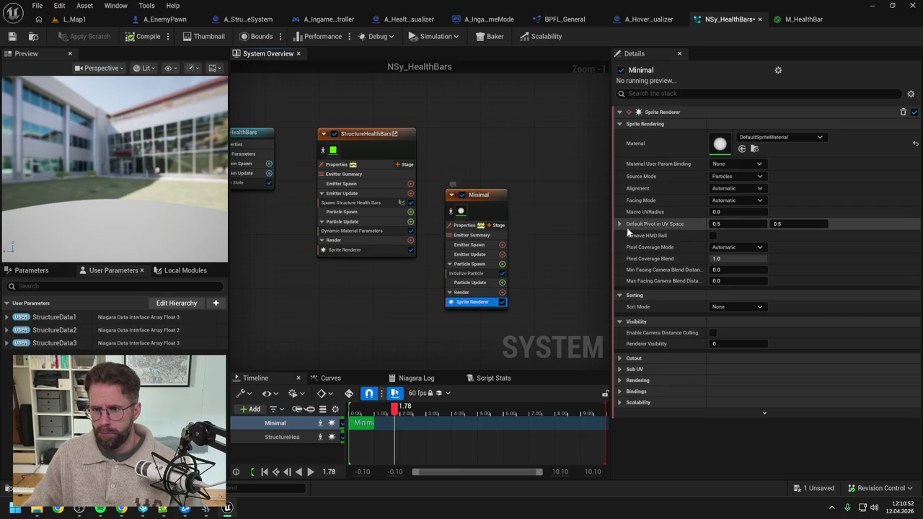
pyautogui.click(786, 138)
pyautogui.write('health')
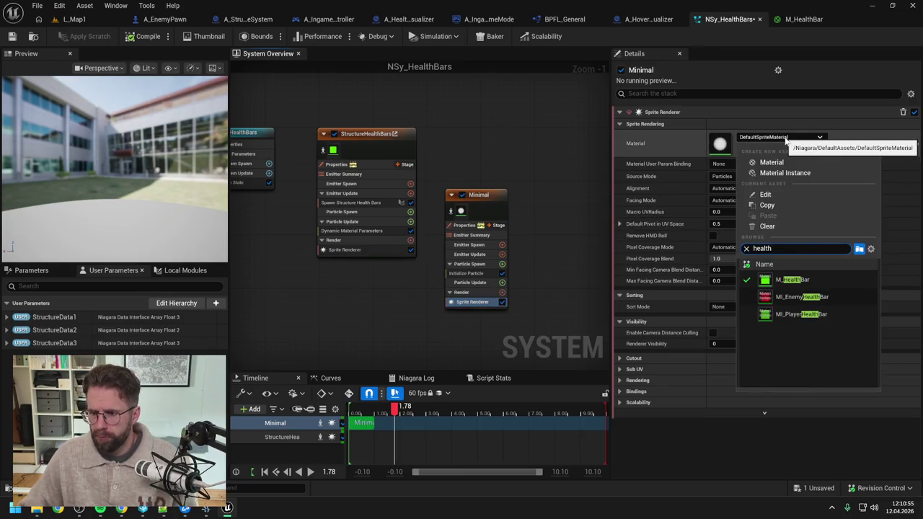
pyautogui.click(801, 280)
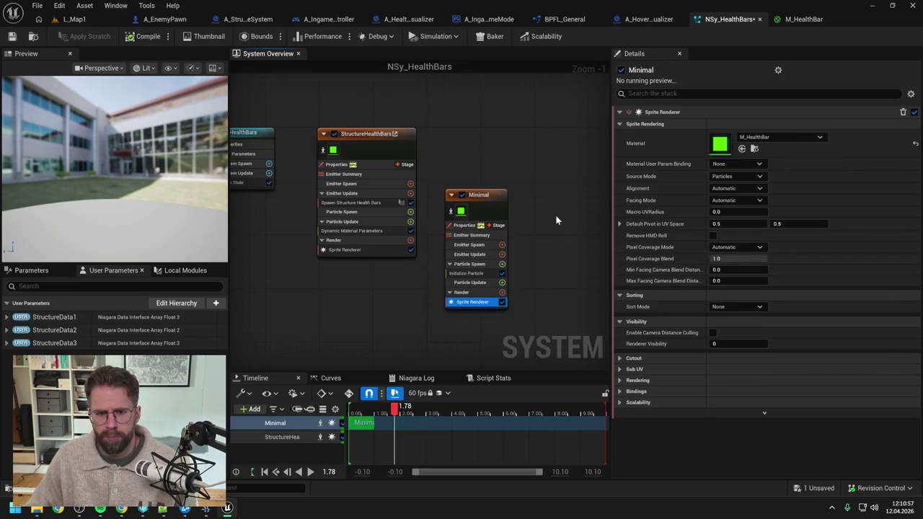
# - Save, then add Spawn Per Unit under Emitter Spawn and delete it again
pyautogui.click(12, 36)
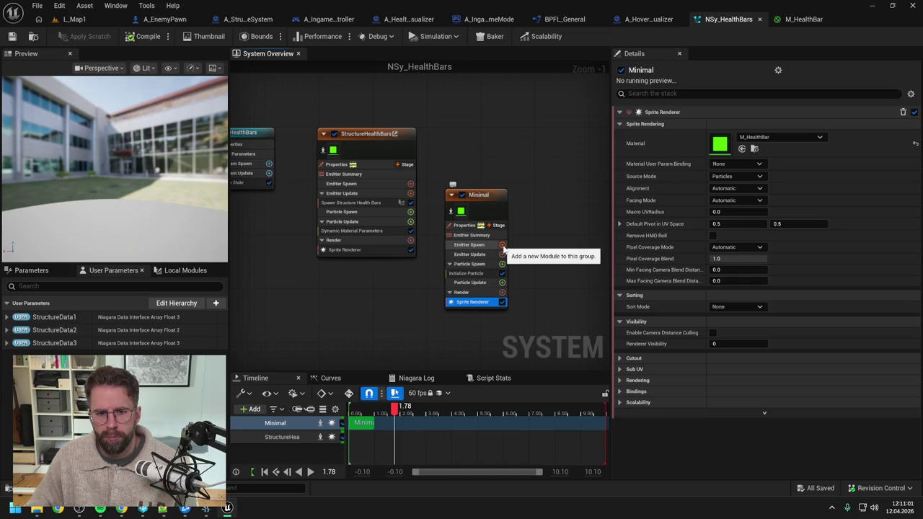
pyautogui.click(503, 245)
pyautogui.write('spaw')
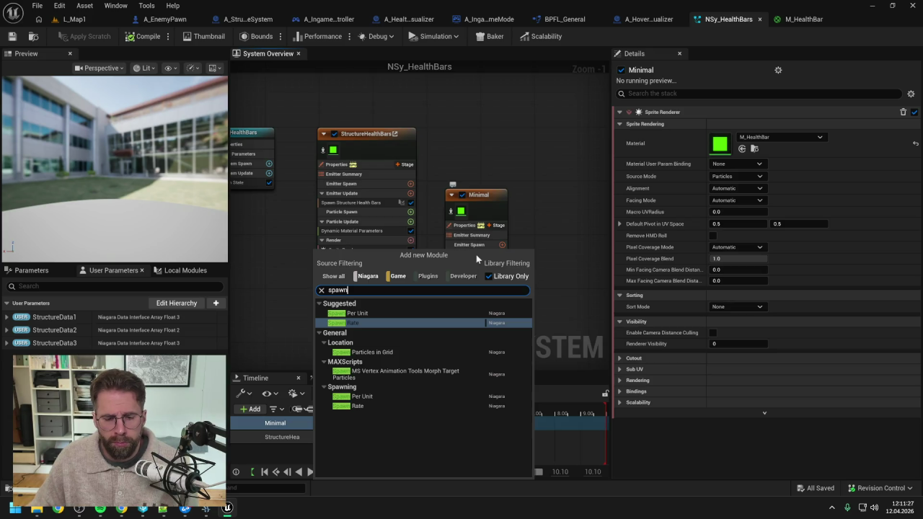
pyautogui.write('n')
pyautogui.click(361, 314)
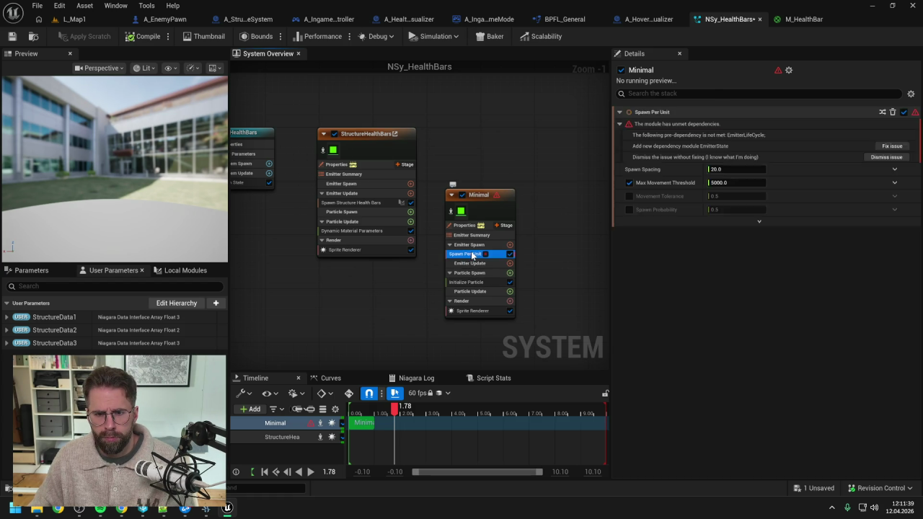
pyautogui.press('Delete')
# - Add Spawn Burst Instantaneous to Emitter Update, fix the missing Emitter State dependency, and save
pyautogui.click(502, 254)
pyautogui.write('spawn')
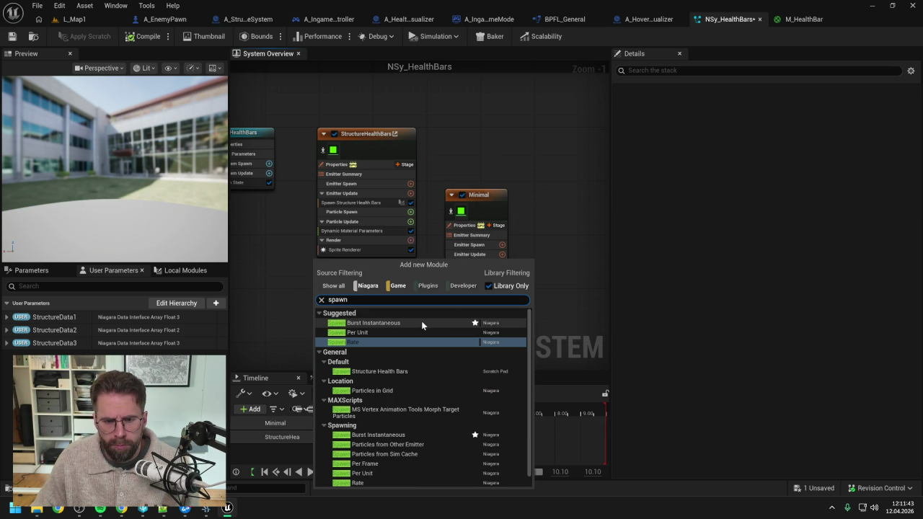
pyautogui.click(420, 321)
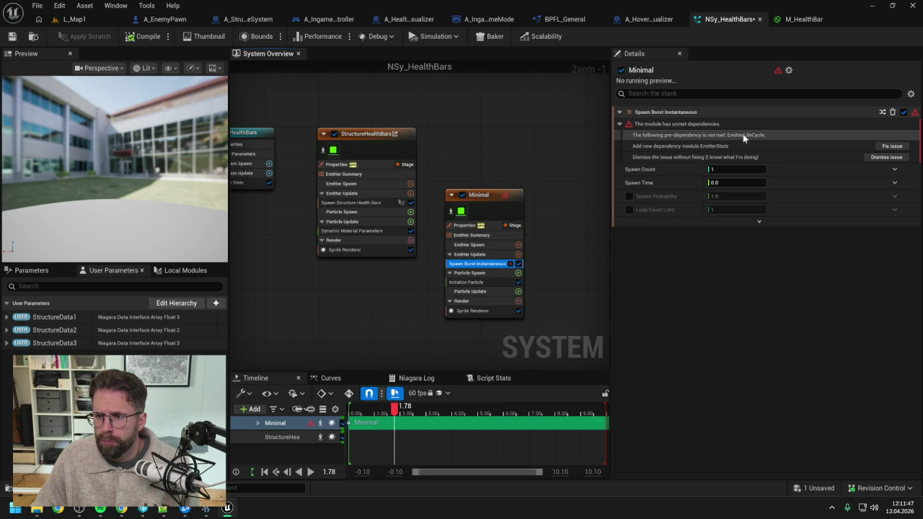
pyautogui.click(891, 147)
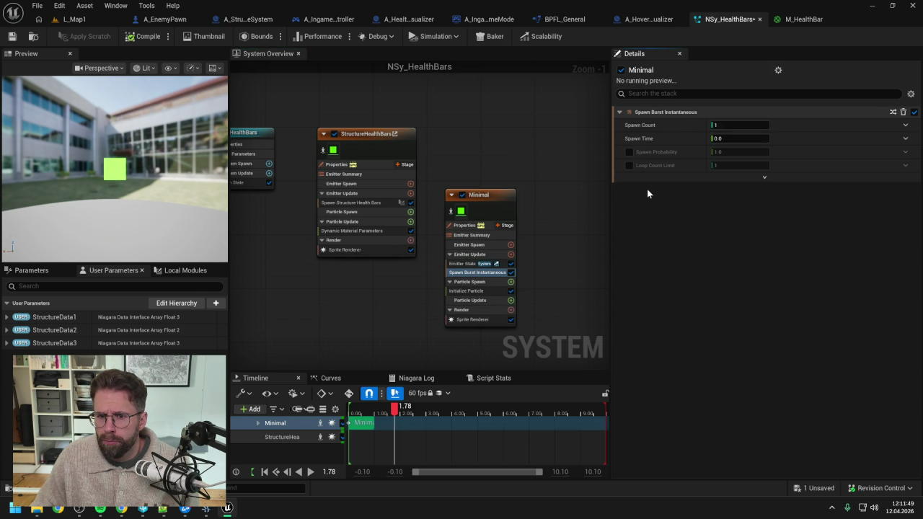
pyautogui.click(12, 36)
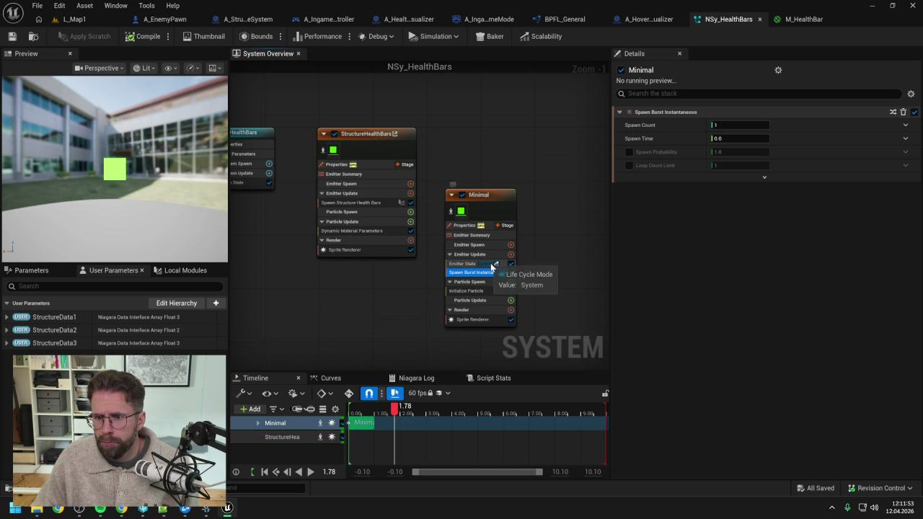
pyautogui.click(483, 319)
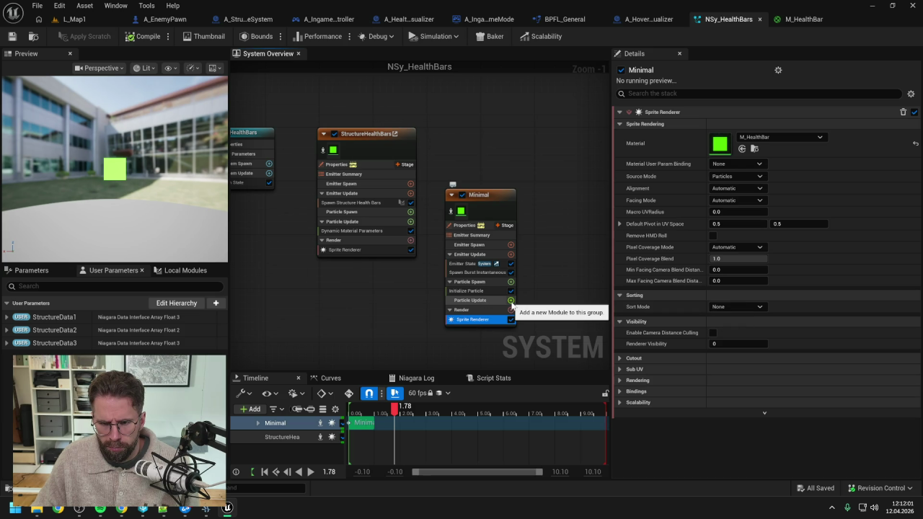
# - Delete the Minimal emitter's Initialize Particle module and save
pyautogui.click(478, 292)
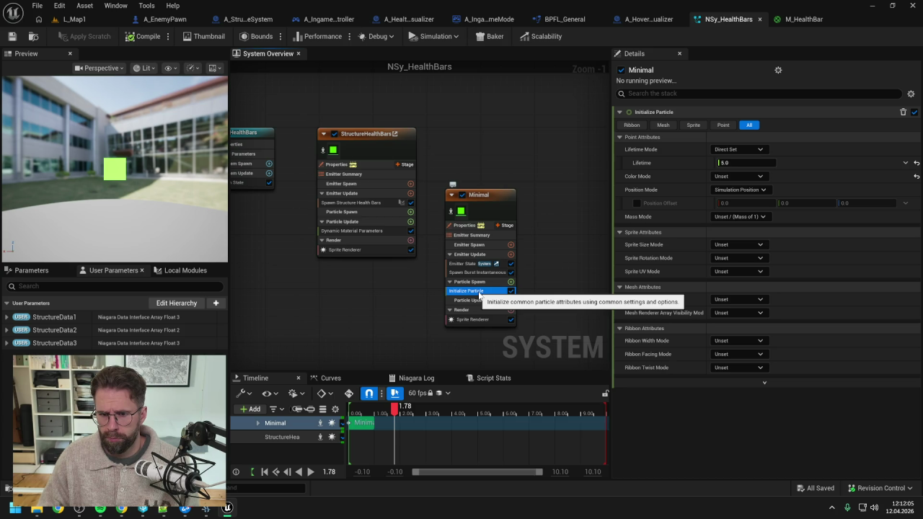
pyautogui.press('Delete')
pyautogui.hotkey('ctrl', 's')
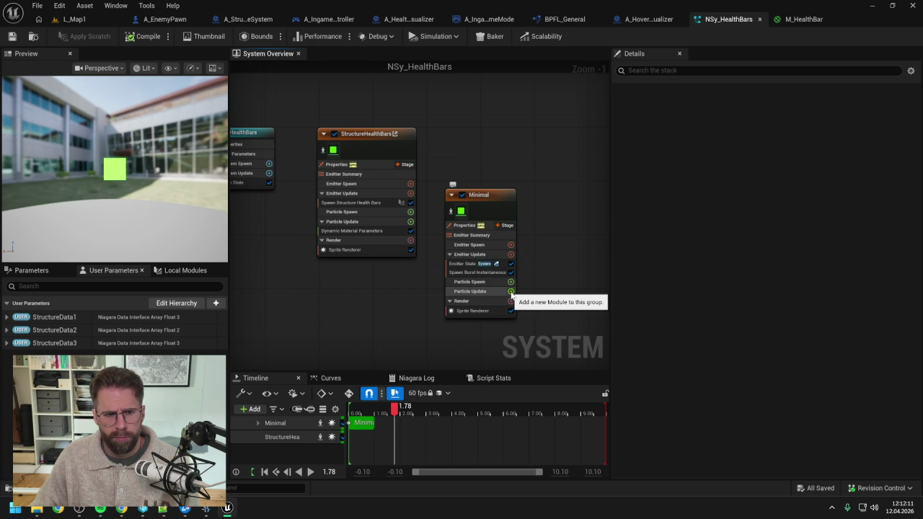
# - Add Dynamic Material Parameters to Particle Update, disable StructureHealthBars, and save
pyautogui.click(511, 291)
pyautogui.write('dyn')
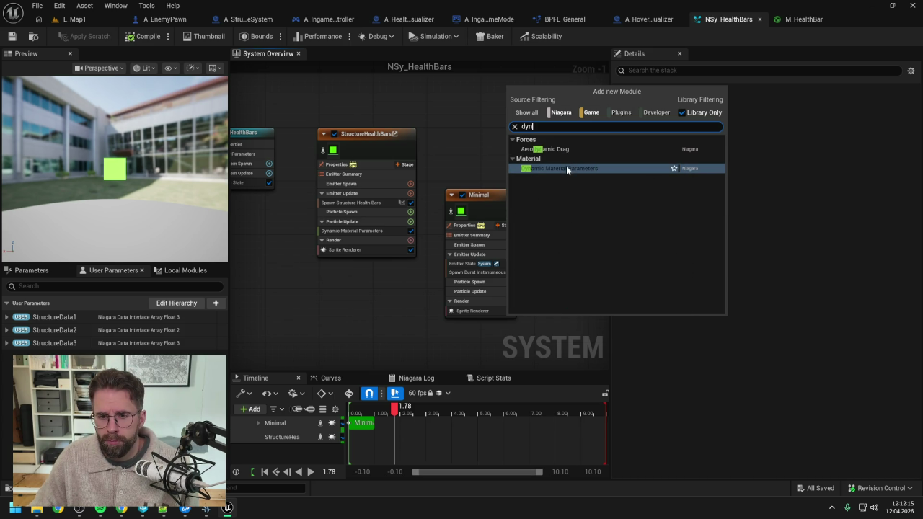
pyautogui.click(567, 168)
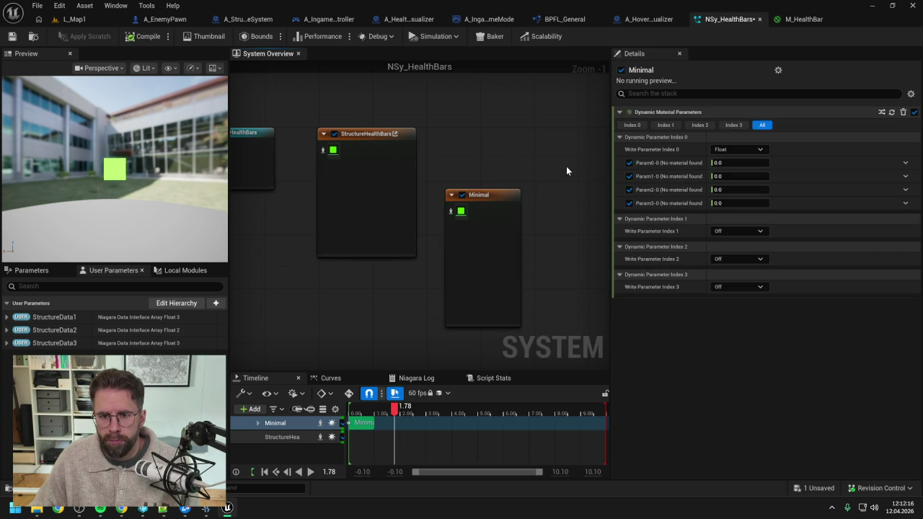
pyautogui.click(333, 133)
pyautogui.click(477, 194)
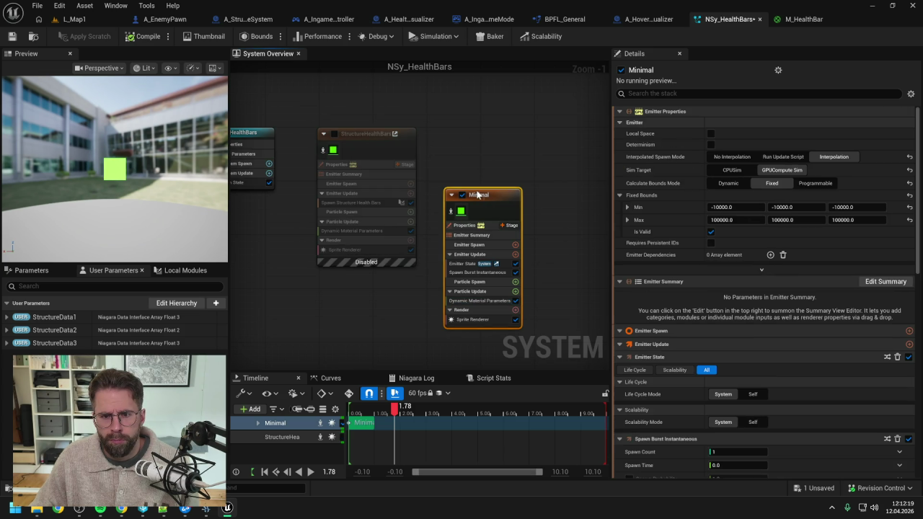
pyautogui.click(479, 301)
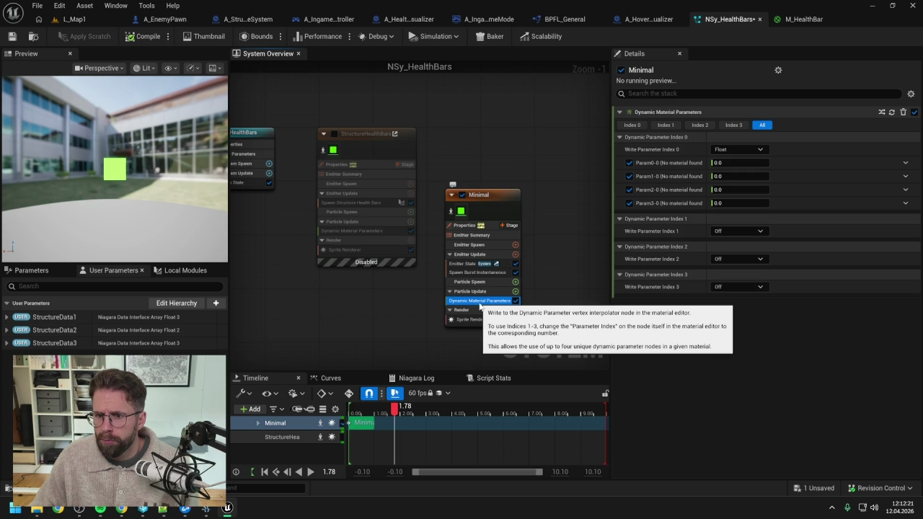
pyautogui.hotkey('ctrl', 's')
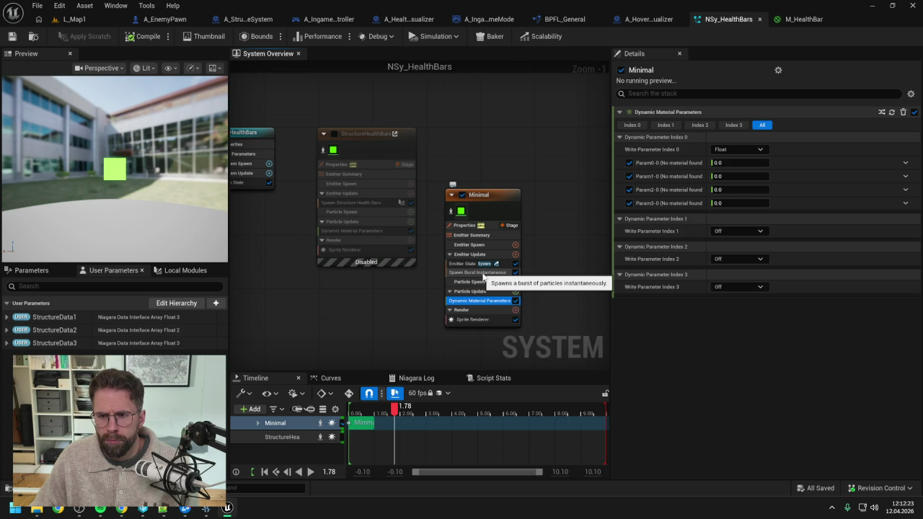
pyautogui.click(483, 318)
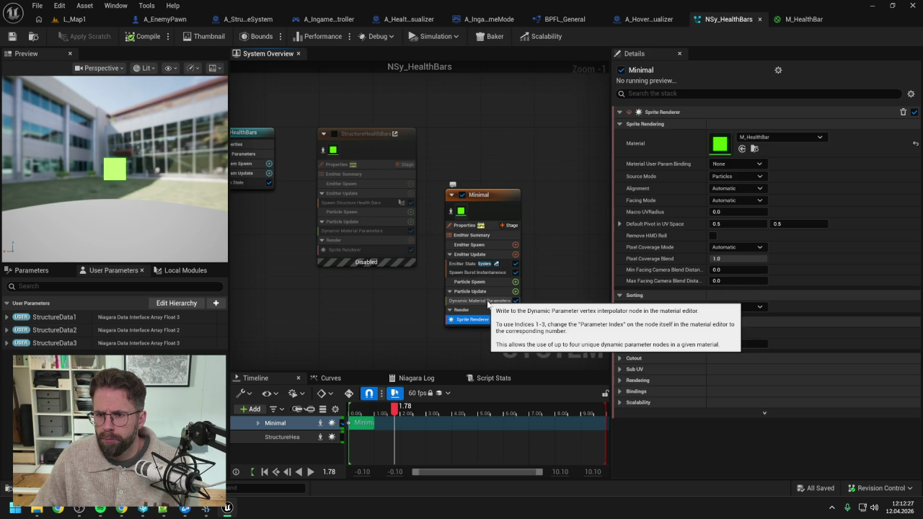
pyautogui.click(483, 301)
# - Set Param0-0 to 1.0 and Param1-0 to 2.0, then save the system
pyautogui.click(739, 163)
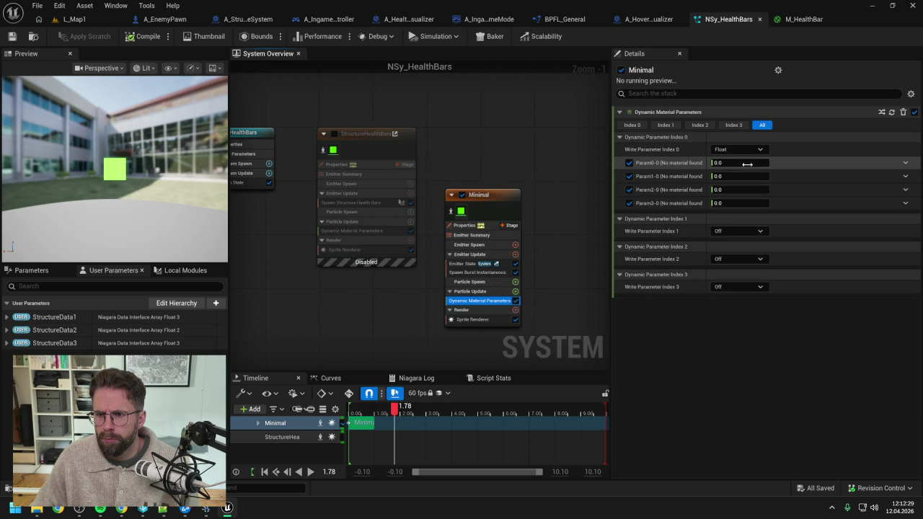
pyautogui.write('1')
pyautogui.click(748, 176)
pyautogui.write('2')
pyautogui.press('Return')
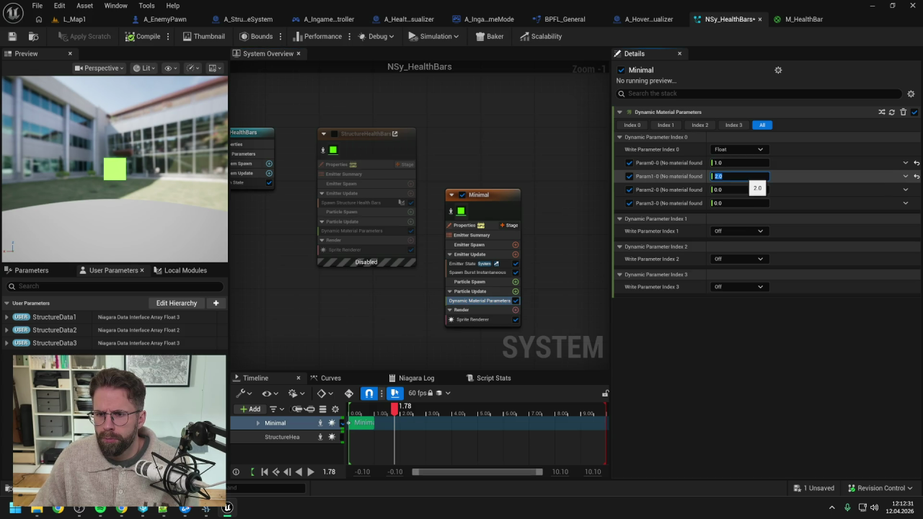
pyautogui.click(540, 218)
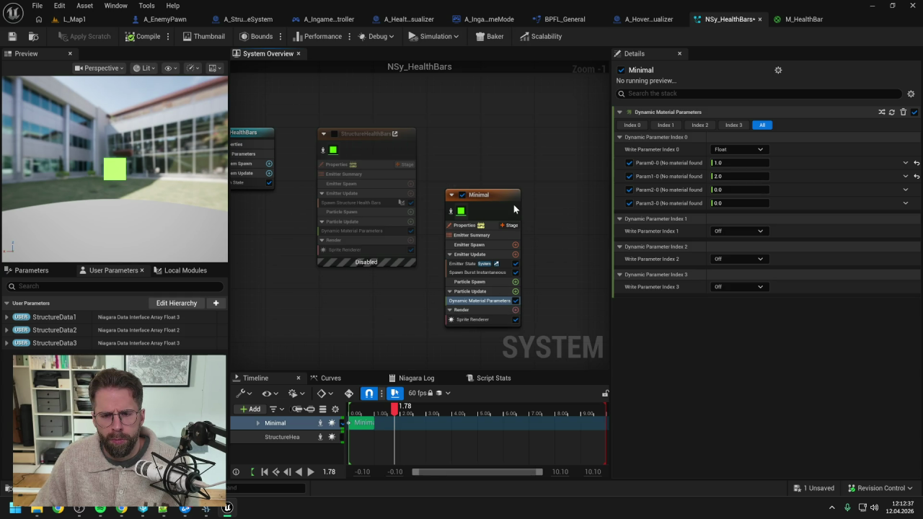
pyautogui.hotkey('ctrl', 's')
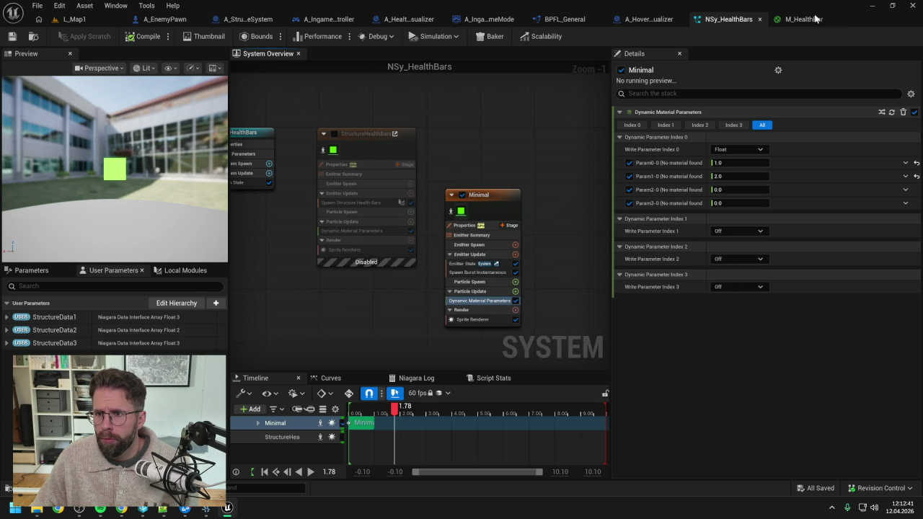
pyautogui.click(469, 319)
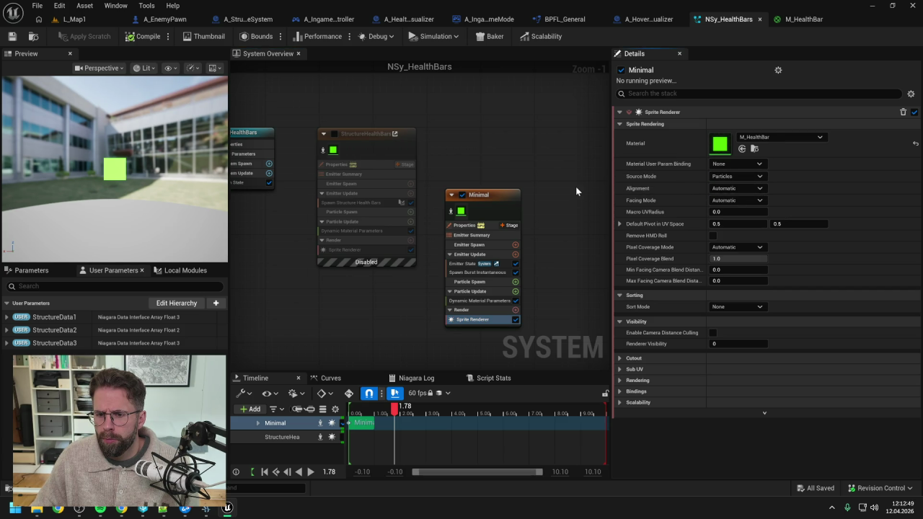
# - Bring M_HealthBar's Dynamic Parameter node and its HealthFrontPercent output into view
pyautogui.click(809, 23)
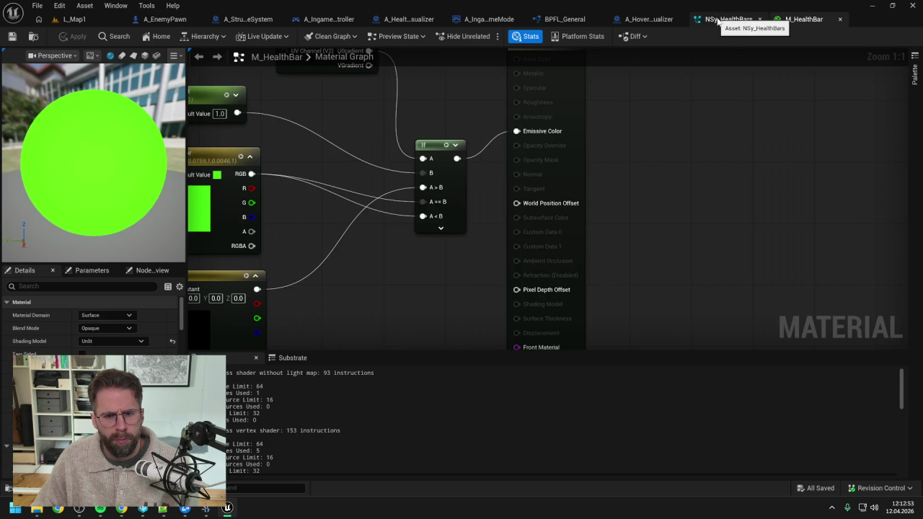
pyautogui.scroll(-3, 471, 204)
pyautogui.moveTo(394, 264)
pyautogui.mouseDown()
pyautogui.moveTo(518, 140)
pyautogui.moveTo(451, 213)
pyautogui.mouseUp()
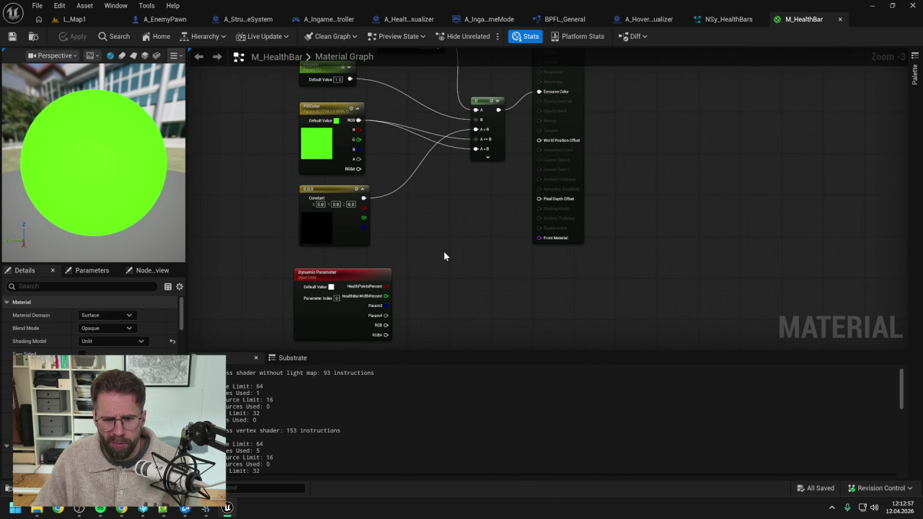
pyautogui.scroll(-1, 443, 247)
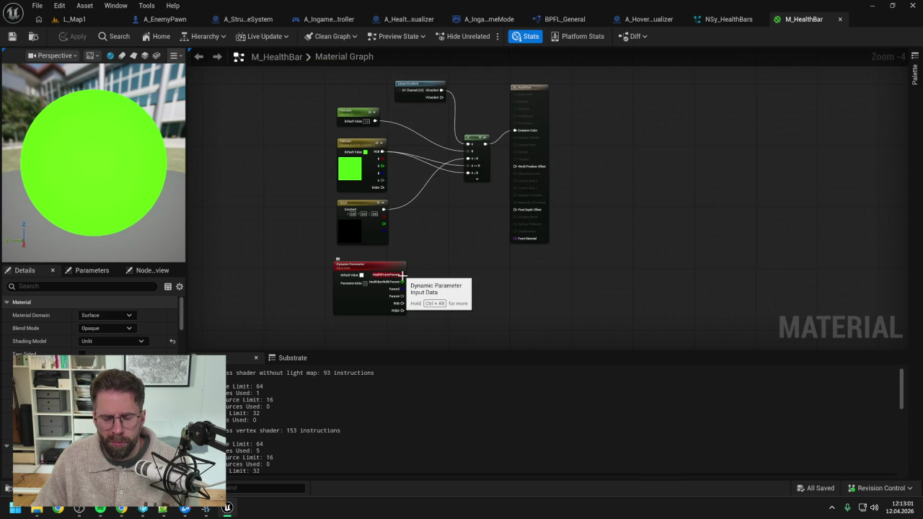
pyautogui.moveTo(402, 275)
pyautogui.mouseDown()
pyautogui.moveTo(443, 249)
pyautogui.moveTo(518, 171)
pyautogui.moveTo(460, 259)
pyautogui.mouseUp()
pyautogui.click(436, 254)
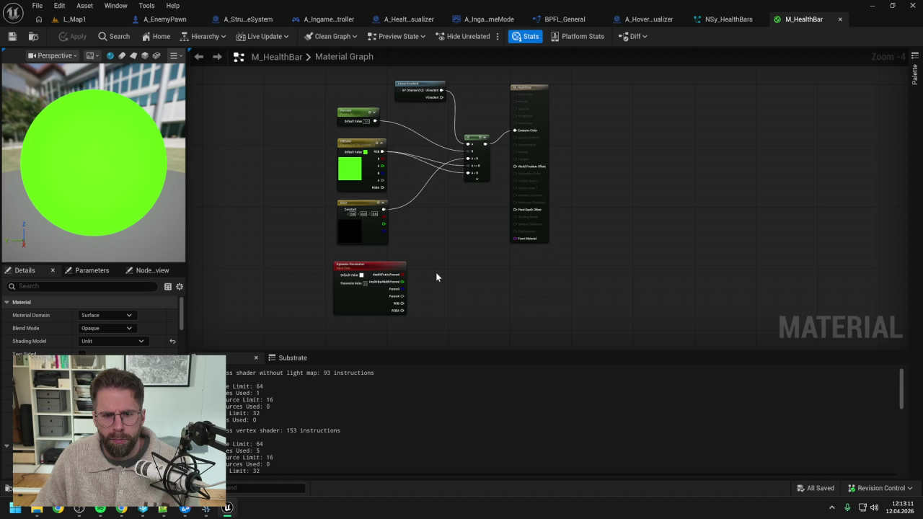
# - Add a Make Vector4 node to the material graph
pyautogui.rightClick(436, 272)
pyautogui.write('mae')
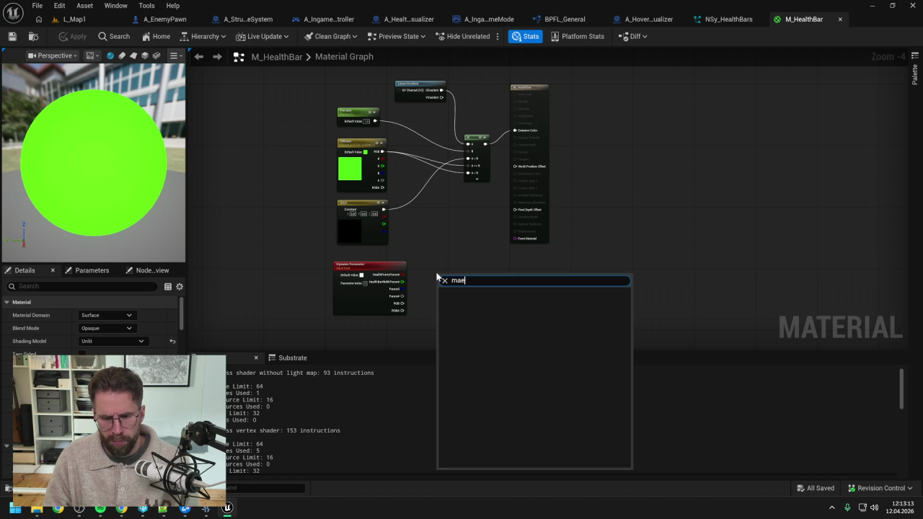
pyautogui.press('BackSpace')
pyautogui.write('ke')
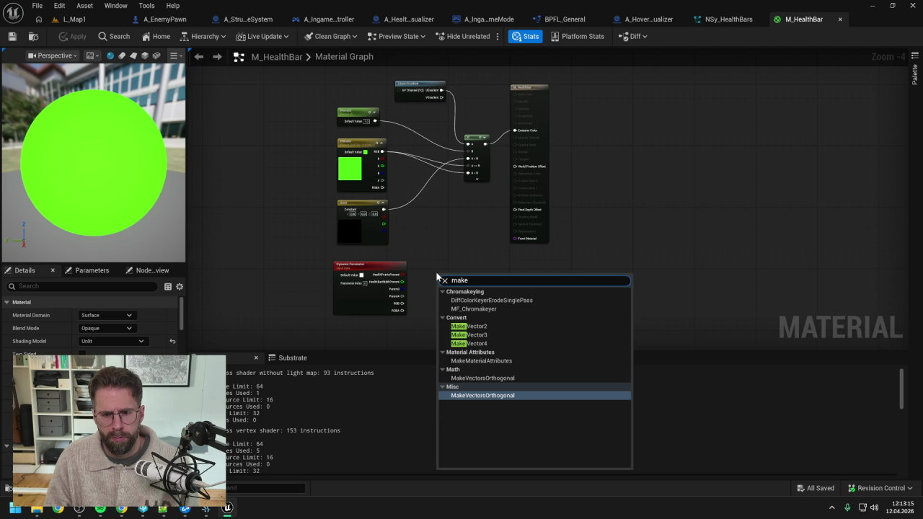
pyautogui.write(' col')
pyautogui.press('BackSpace')
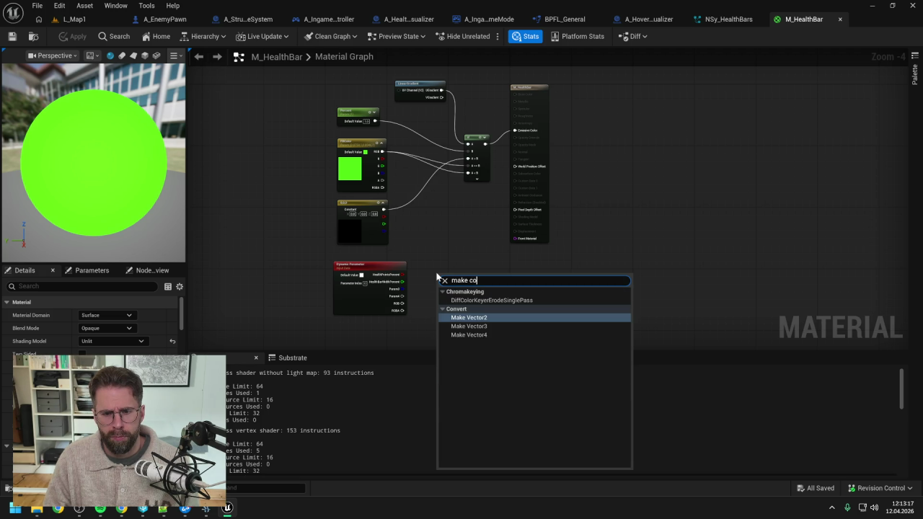
pyautogui.press('Down')
pyautogui.press('Down')
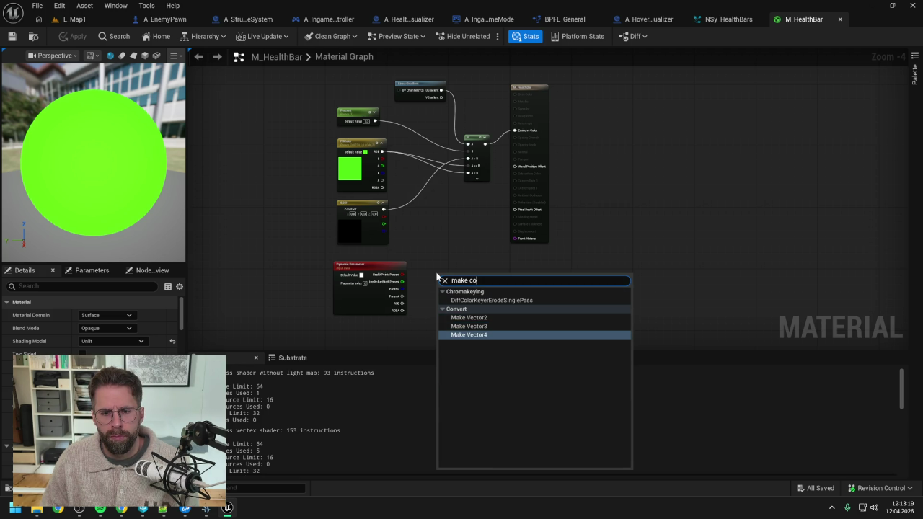
pyautogui.press('Return')
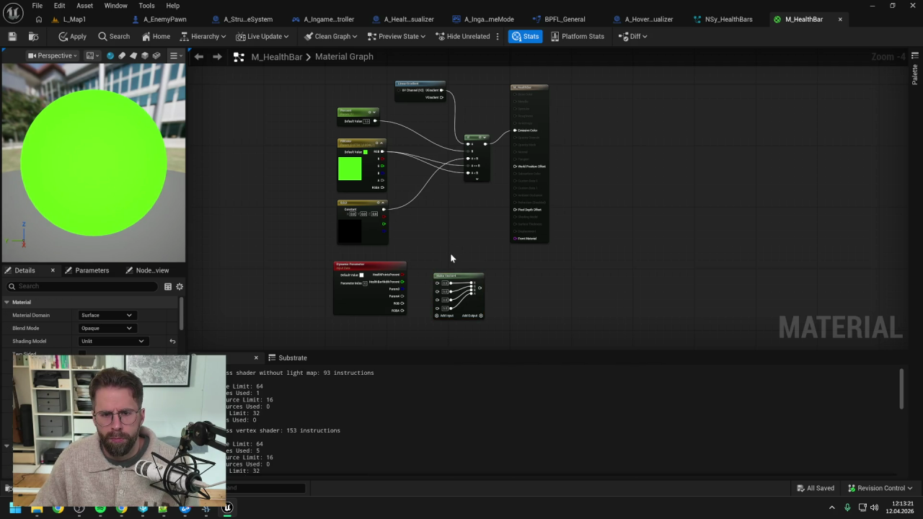
# - Wire HealthPointsPercent into Make Vector4 and its output to Emissive Color, then apply and save
pyautogui.scroll(1, 451, 256)
pyautogui.moveTo(384, 282)
pyautogui.mouseDown()
pyautogui.moveTo(433, 295)
pyautogui.moveTo(426, 310)
pyautogui.moveTo(432, 321)
pyautogui.mouseUp()
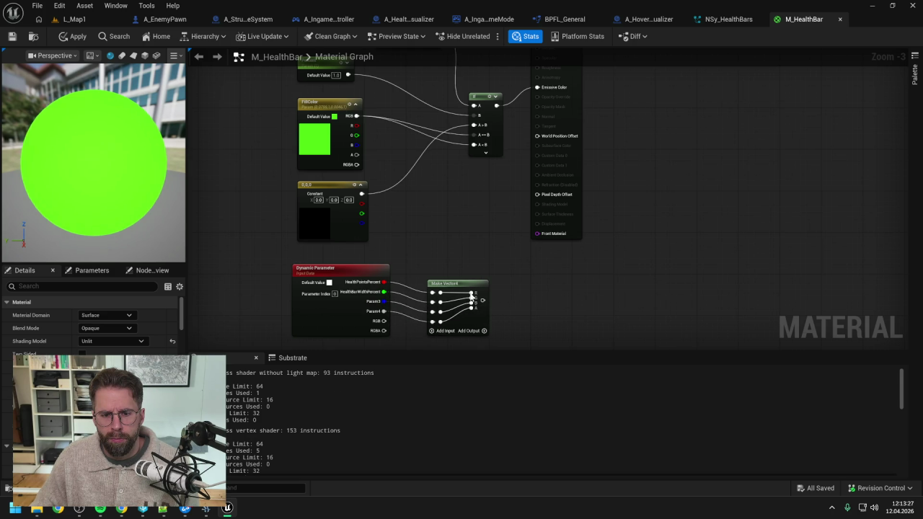
pyautogui.moveTo(454, 284); pyautogui.dragTo(443, 243)
pyautogui.moveTo(483, 215); pyautogui.dragTo(461, 275)
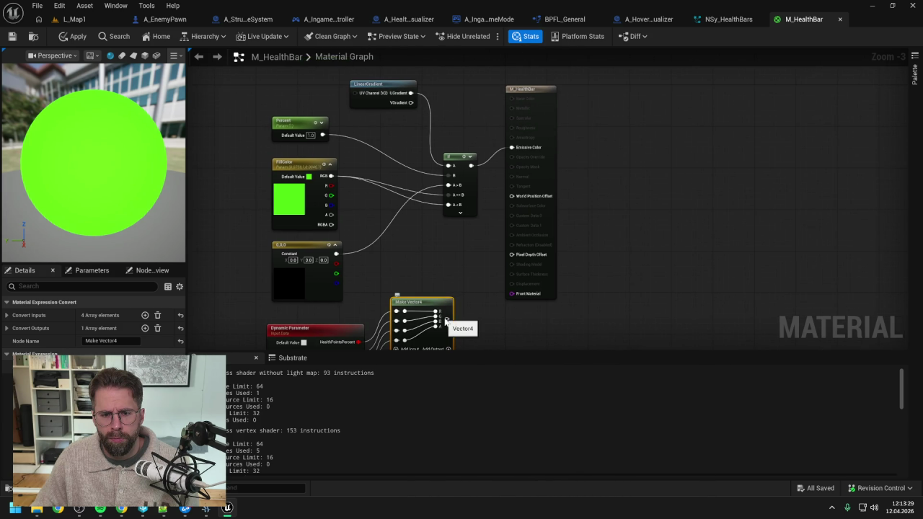
pyautogui.moveTo(445, 323); pyautogui.dragTo(511, 148)
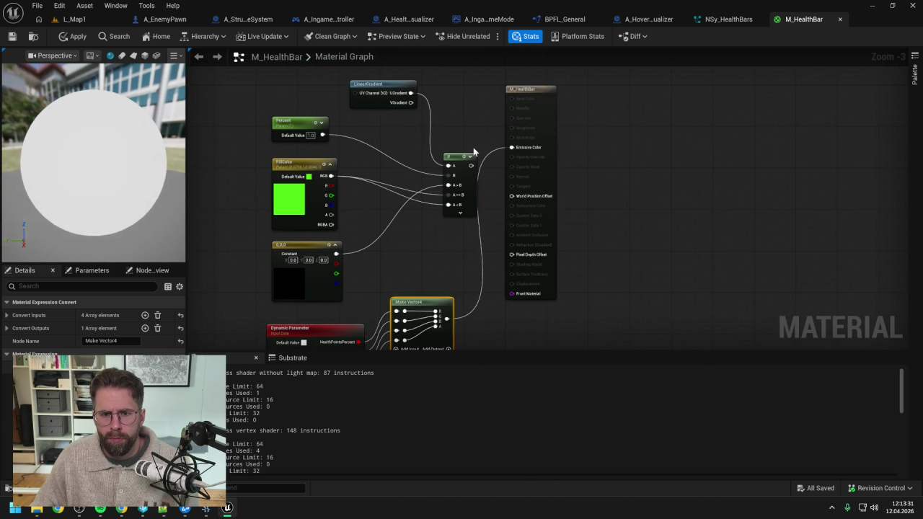
pyautogui.click(73, 36)
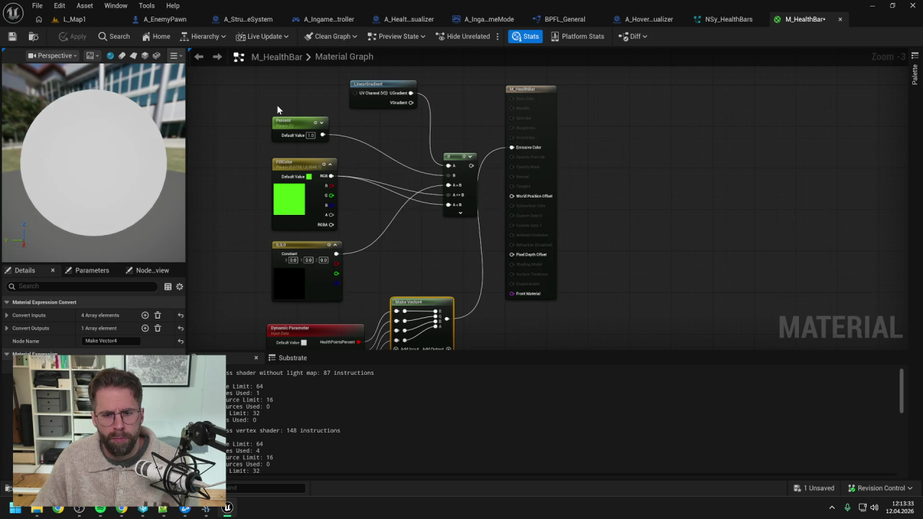
pyautogui.hotkey('ctrl', 's')
pyautogui.click(743, 19)
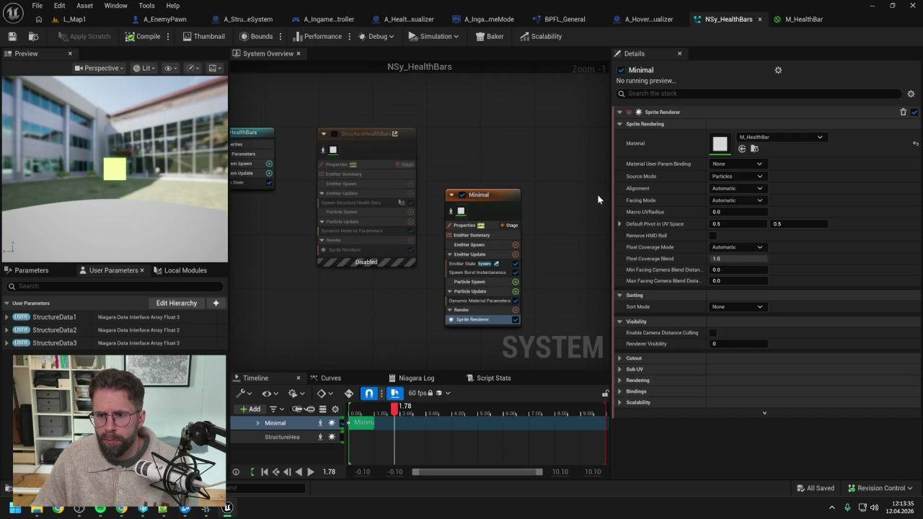
# - Delete the Minimal emitter from NSy_HealthBars and re-enable the StructureHealthBars emitter
pyautogui.click(477, 300)
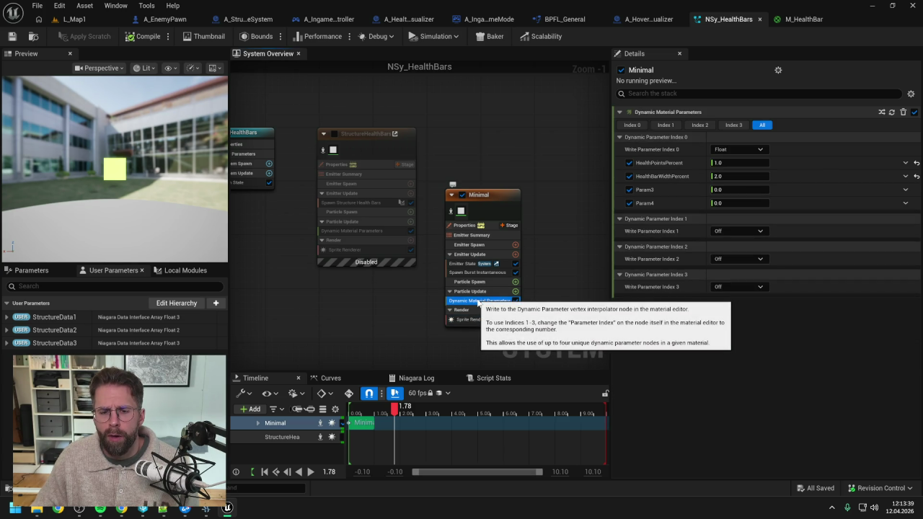
pyautogui.click(487, 195)
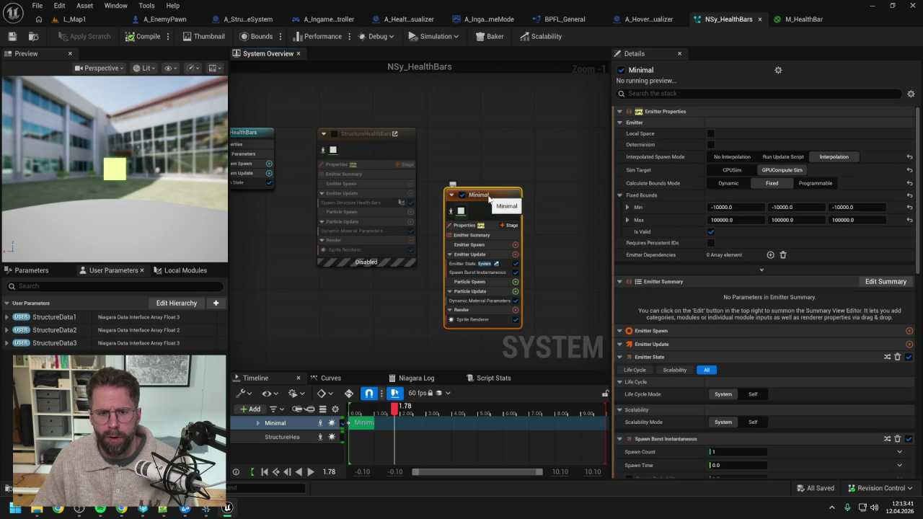
pyautogui.press('Delete')
pyautogui.click(334, 133)
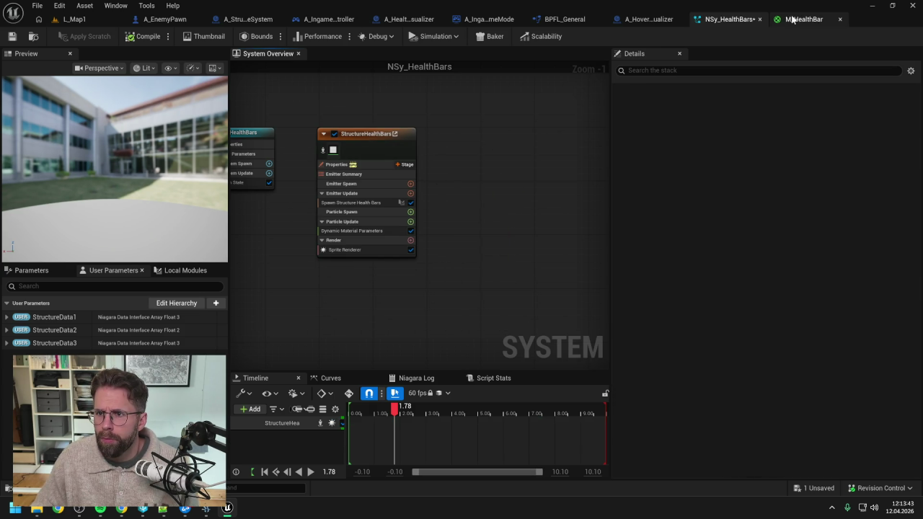
# - Remove the Make Vector4 node, reconnect the If output to Emissive Color, and save all
pyautogui.click(792, 19)
pyautogui.click(447, 243)
pyautogui.press('Delete')
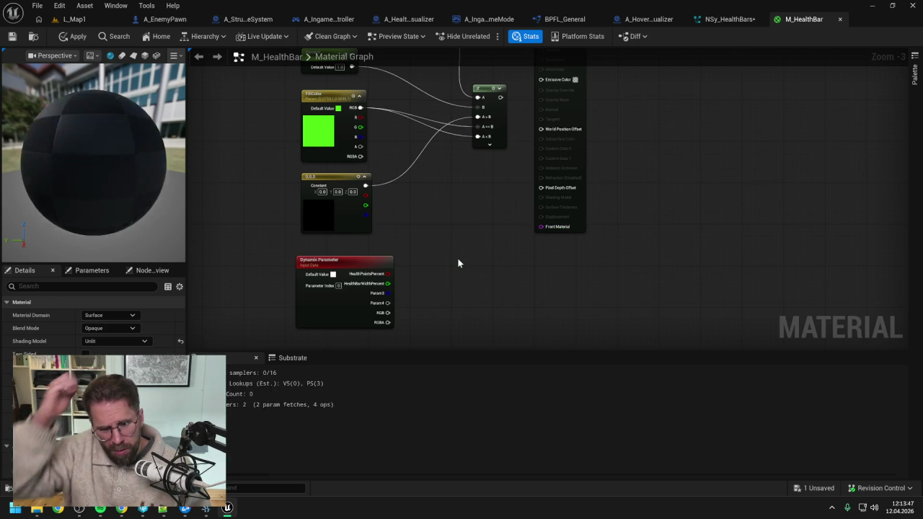
pyautogui.moveTo(503, 137); pyautogui.dragTo(542, 118)
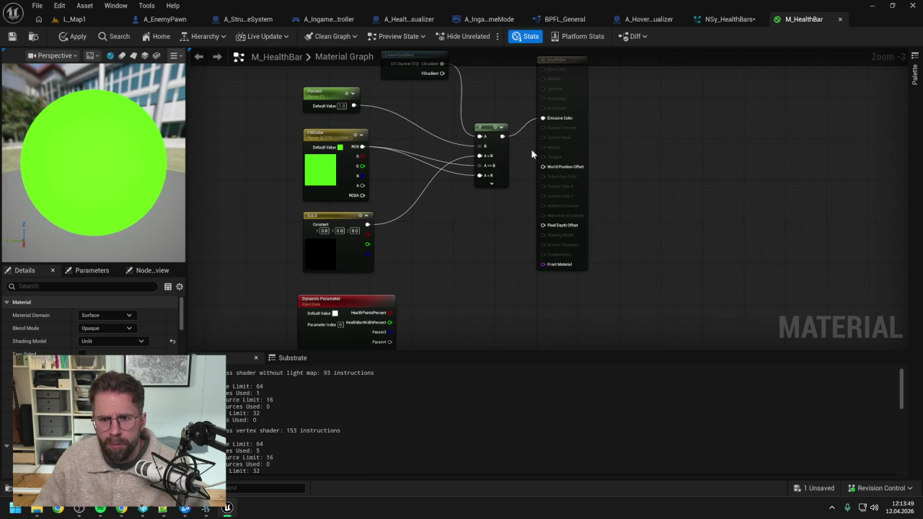
pyautogui.scroll(-1, 490, 231)
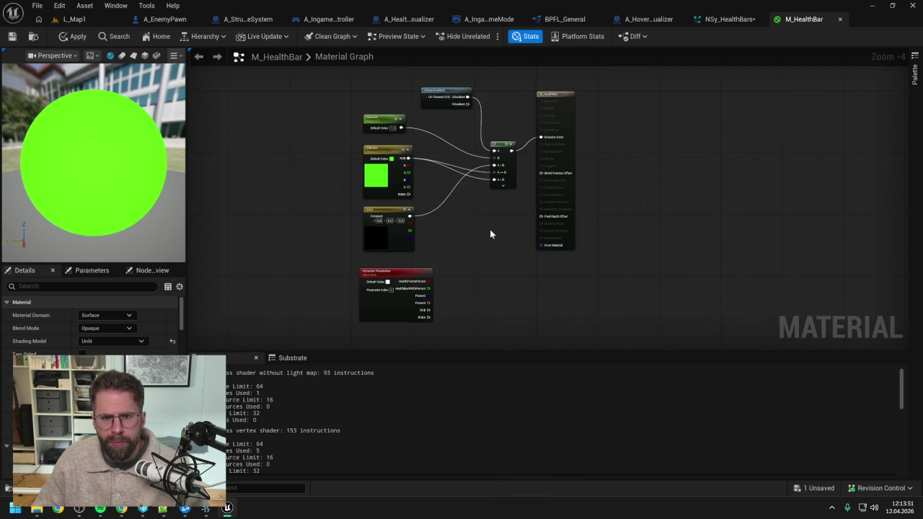
pyautogui.hotkey('ctrl', 'shift', 's')
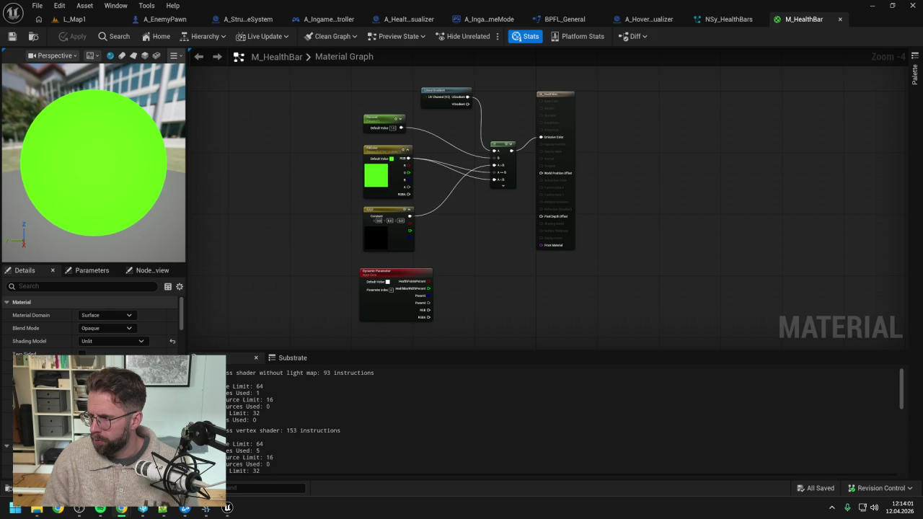
pyautogui.hotkey('alt', 'Tab')
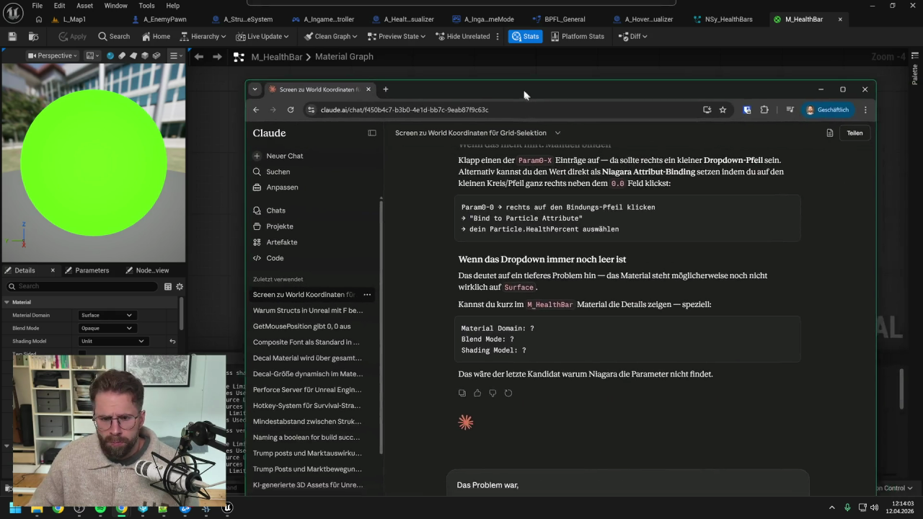
# - Send Claude a German message: parameters weren't wired in the material yet, so finish building it first
pyautogui.write(' dass')
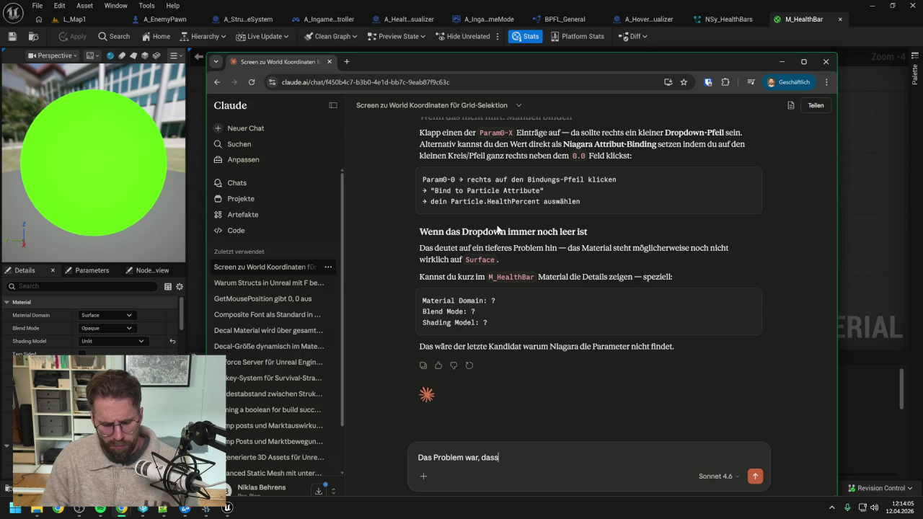
pyautogui.write(' wir die Pa')
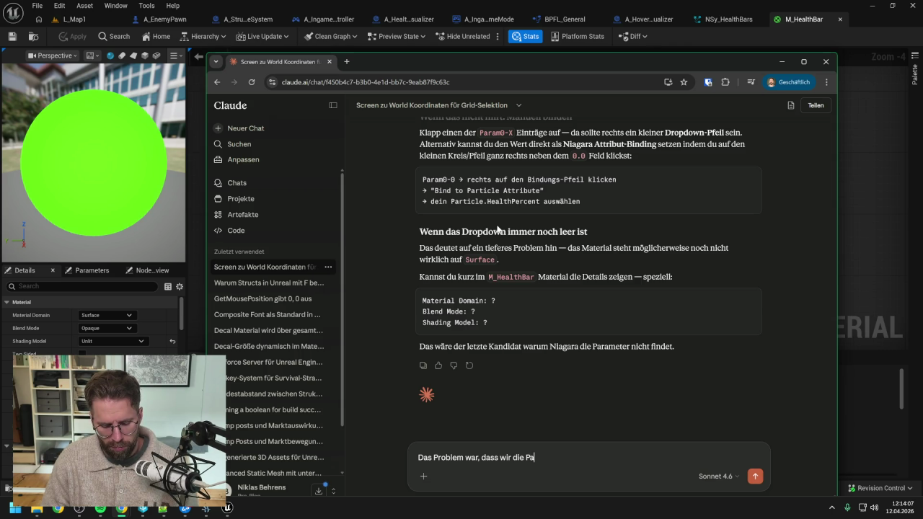
pyautogui.write('rameter im Ma')
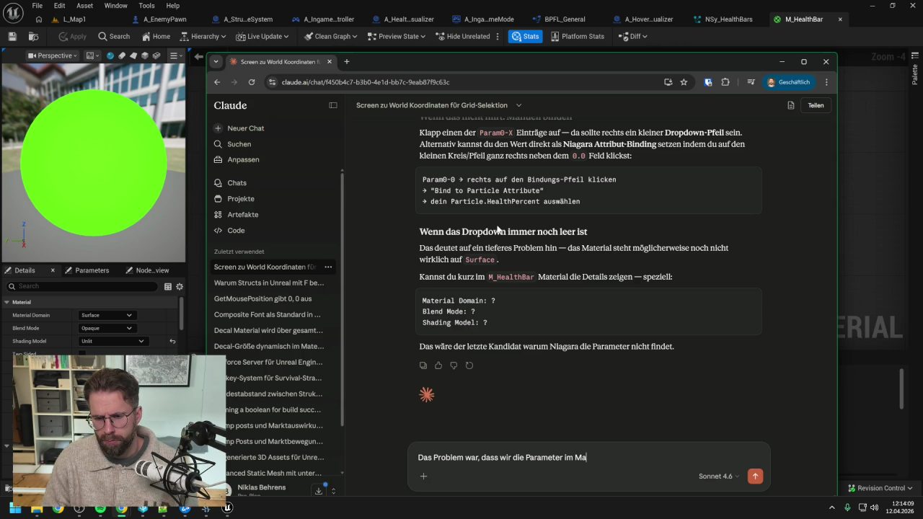
pyautogui.write('terial noch nich')
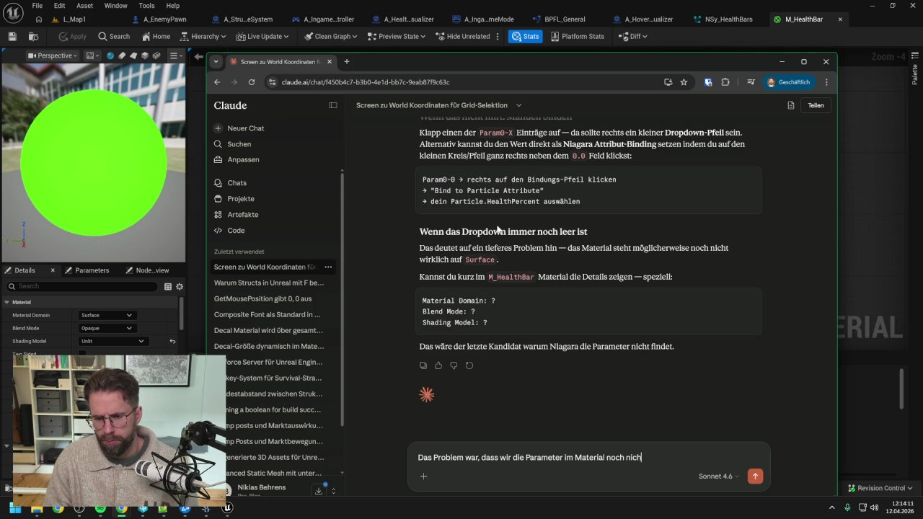
pyautogui.write('t benutzt haben, Sie wa')
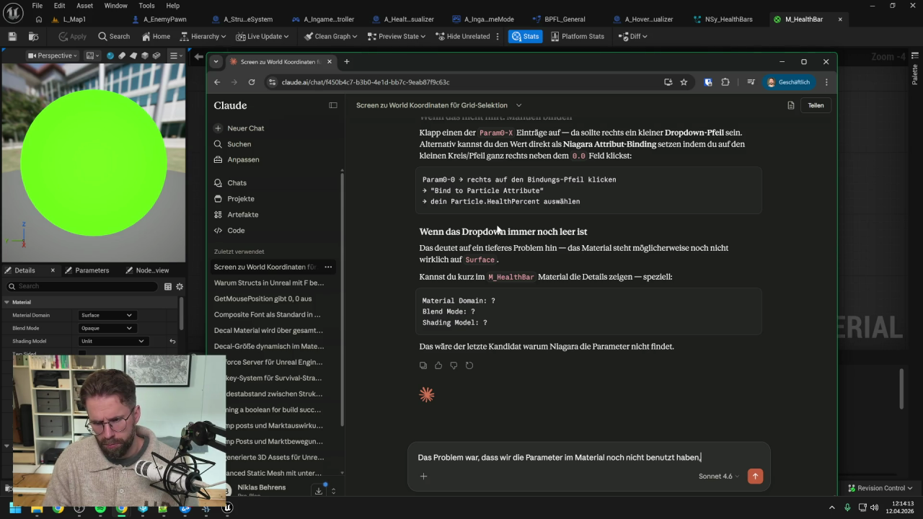
pyautogui.press('BackSpace')
pyautogui.press('BackSpace')
pyautogui.press('BackSpace')
pyautogui.write('sie waren')
pyautogui.write(' also nicht ve')
pyautogui.write('rkabelt.')
pyautogui.write(' Sobald')
pyautogui.write(' sie ange')
pyautogui.write('schlossen sind, ä')
pyautogui.write('ndert sich')
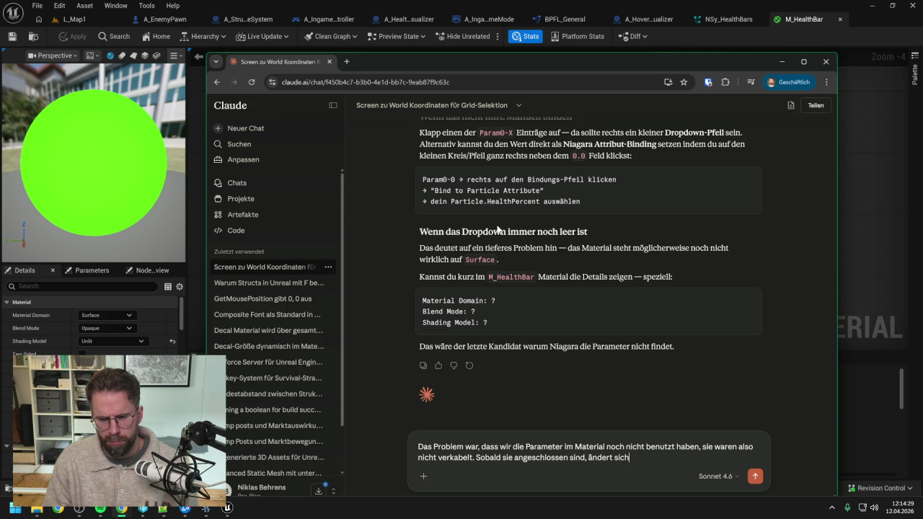
pyautogui.hotkey('ctrl', 'BackSpace')
pyautogui.hotkey('ctrl', 'BackSpace')
pyautogui.write('funkt')
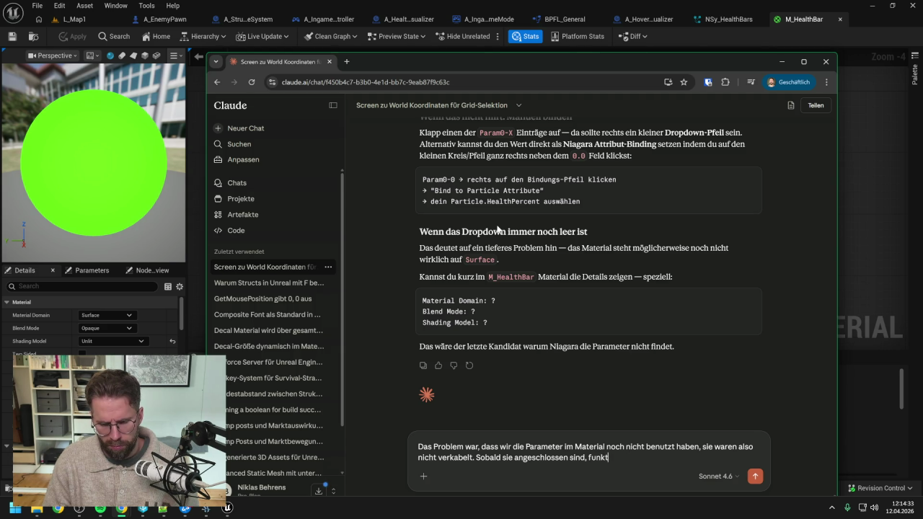
pyautogui.write('ioniert di')
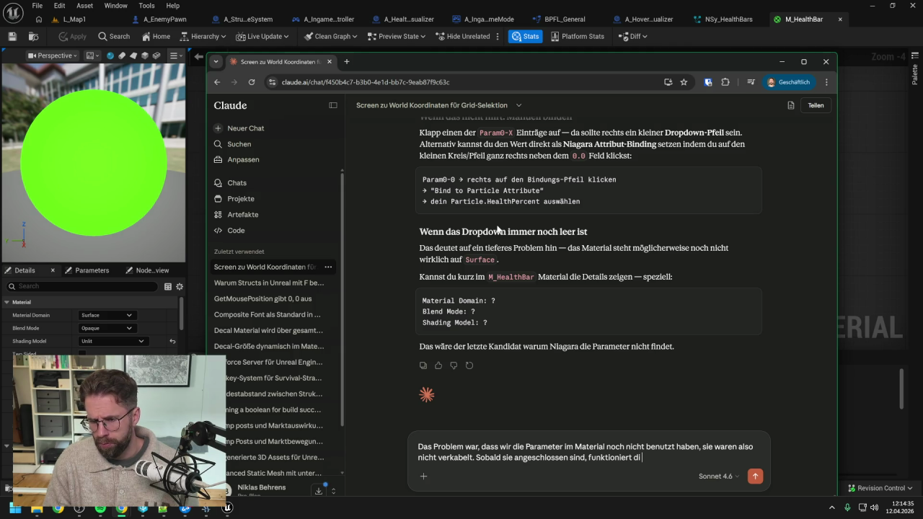
pyautogui.write('e Verknüp')
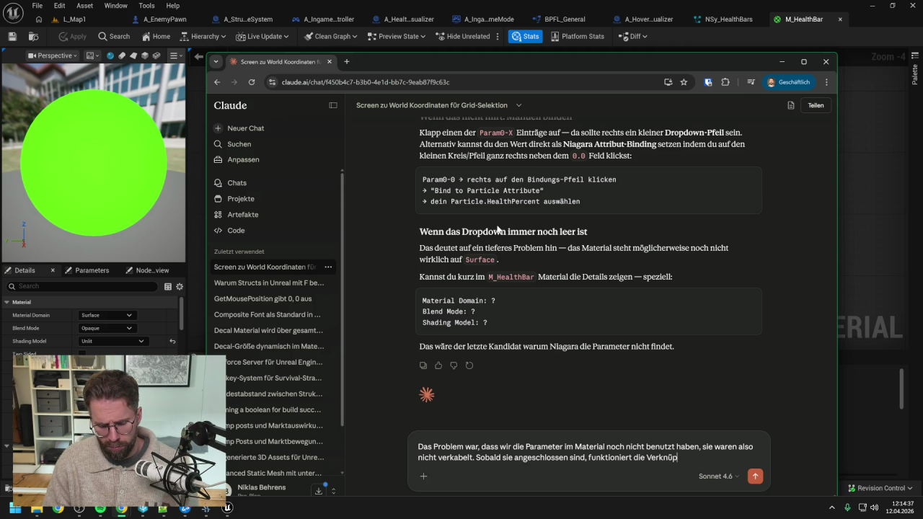
pyautogui.write('fung. Dann las')
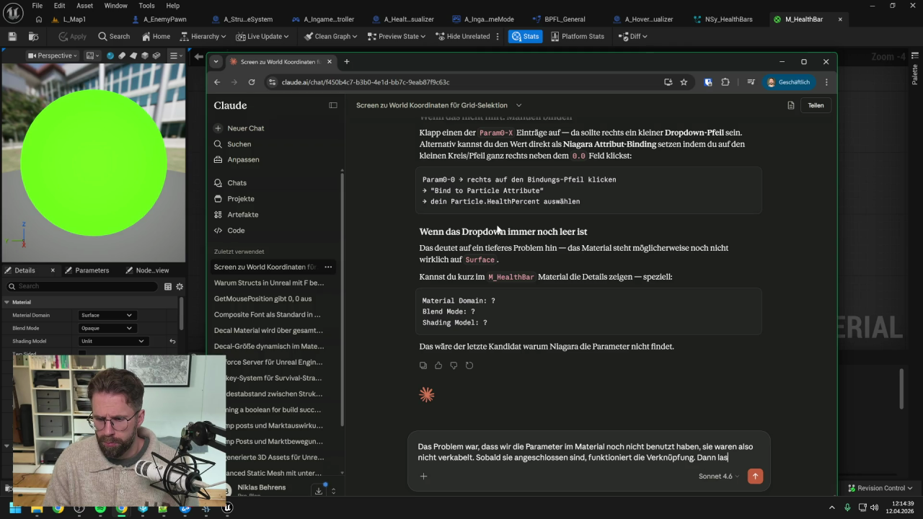
pyautogui.write('s uns erstmal das Material fertig bauen')
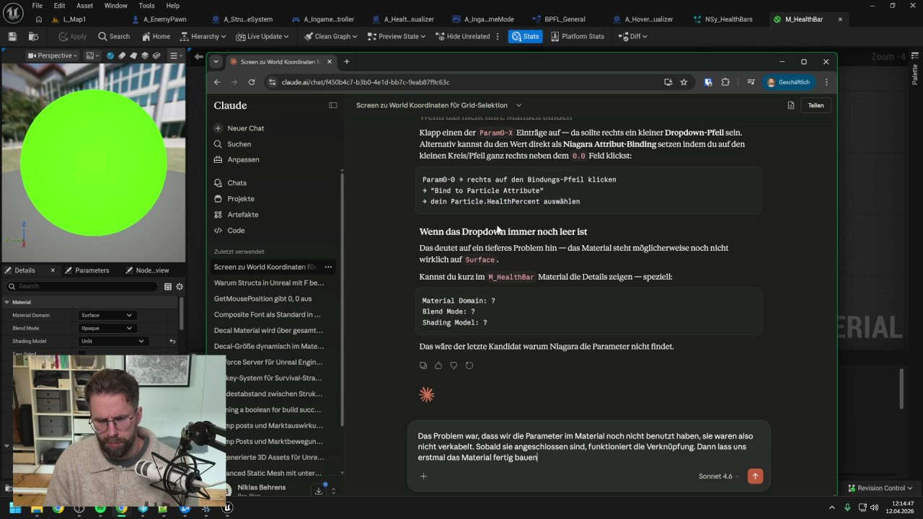
pyautogui.press('Return')
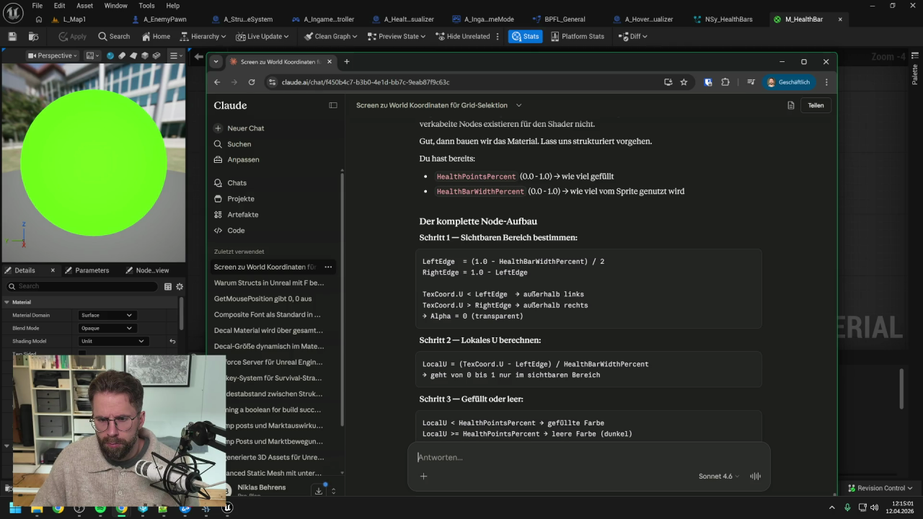
# - Read through Claude's step-by-step node plan, then return to the M_HealthBar graph
pyautogui.scroll(-1, 589, 279)
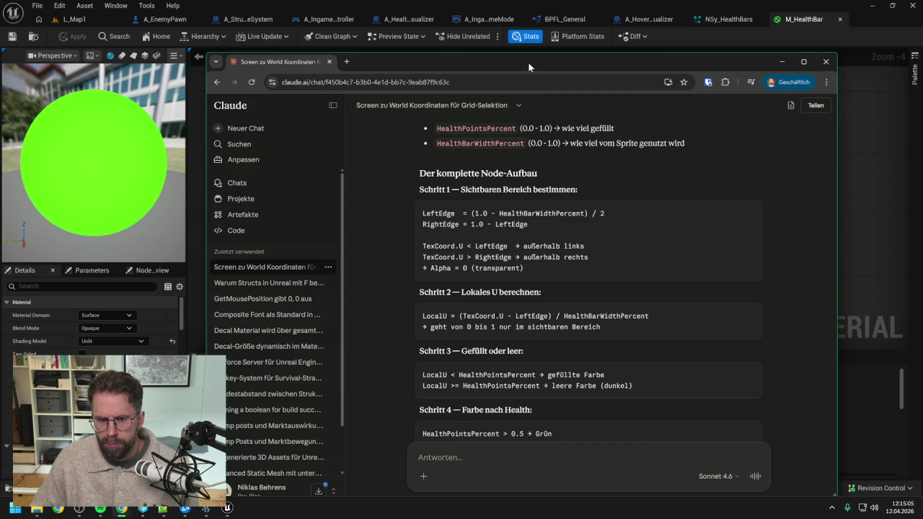
pyautogui.hotkey('alt', 'Tab')
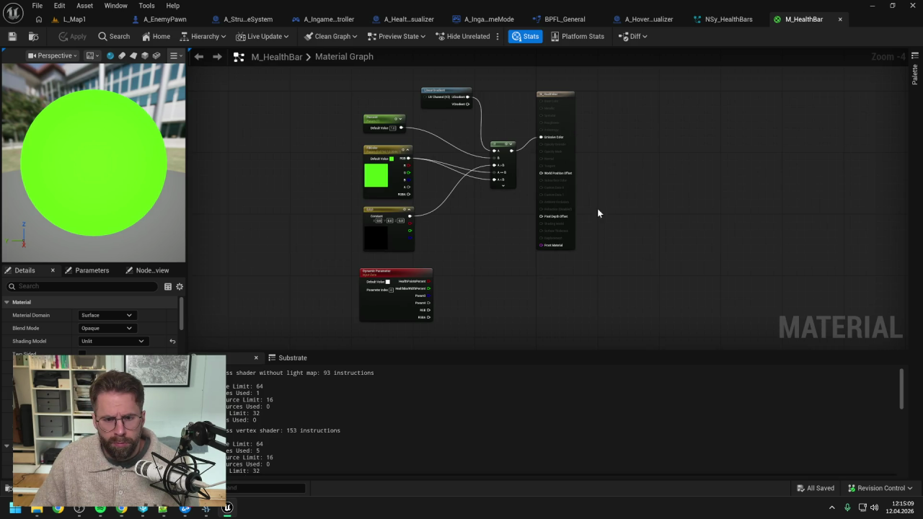
# - Set M_HealthBar's blend mode to TranslucentGreyTransmittance and apply the change
pyautogui.click(115, 328)
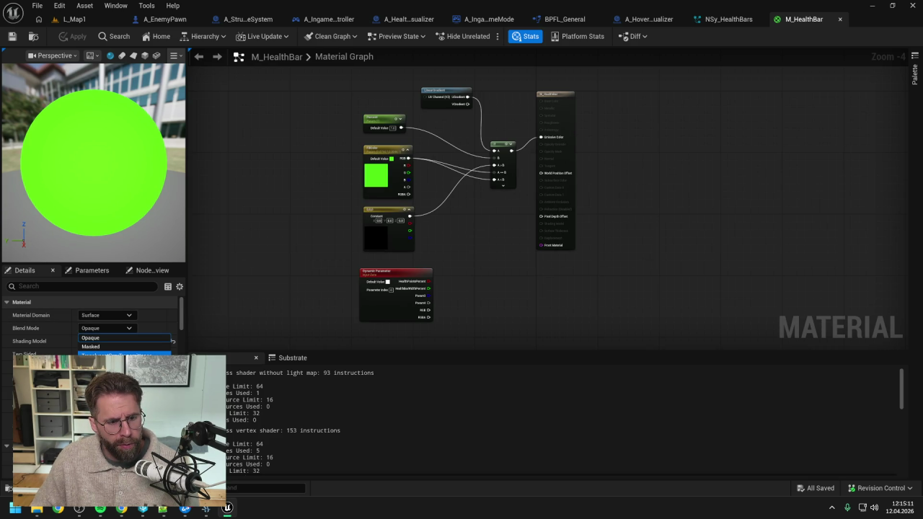
pyautogui.click(109, 366)
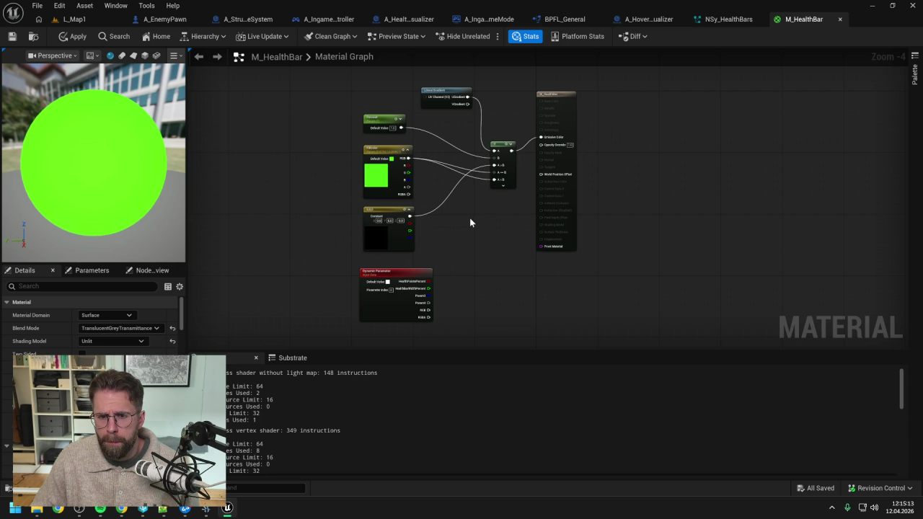
pyautogui.moveTo(471, 218); pyautogui.dragTo(511, 182)
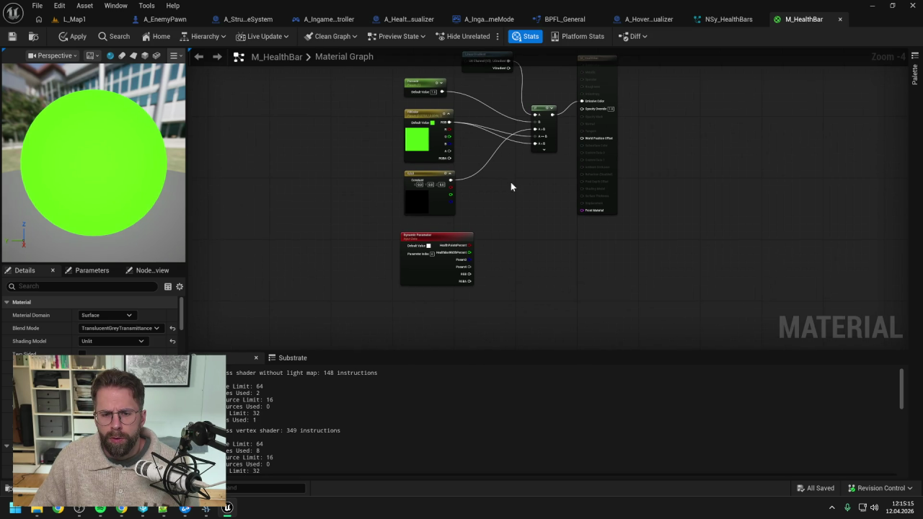
pyautogui.scroll(1, 435, 269)
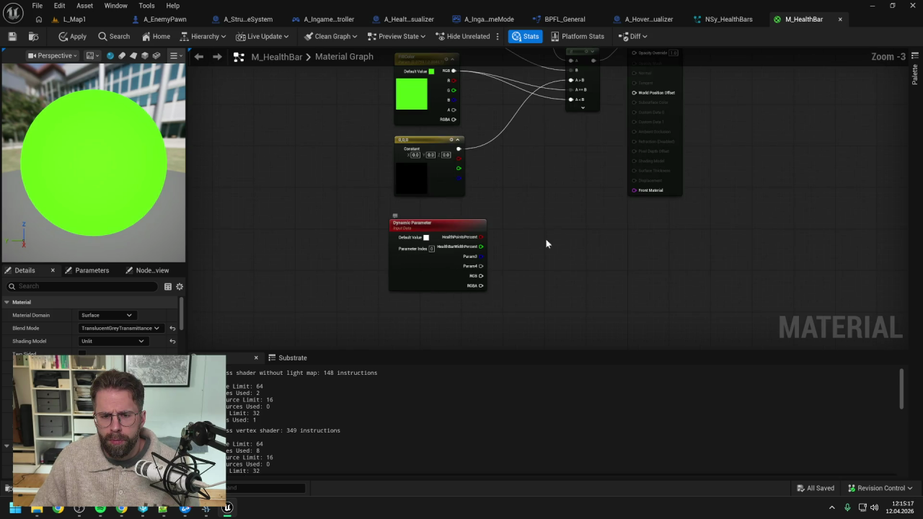
pyautogui.scroll(-1, 544, 236)
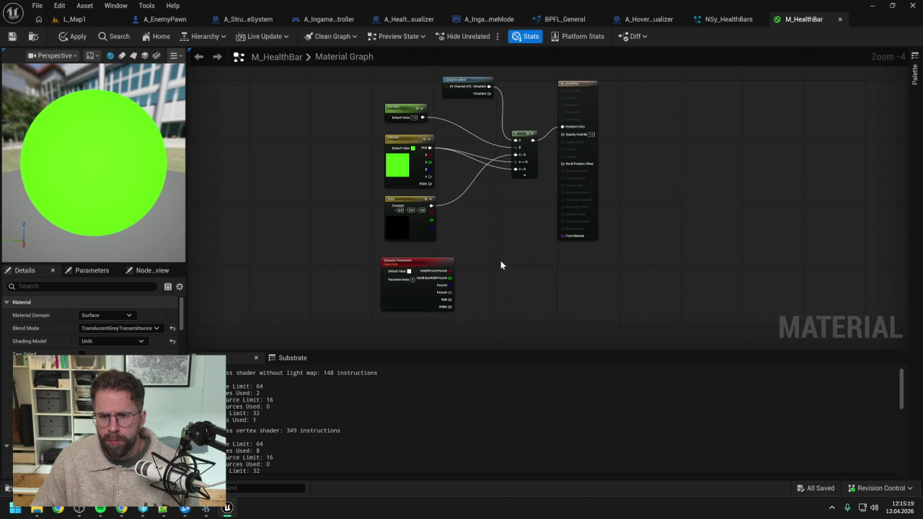
pyautogui.click(72, 36)
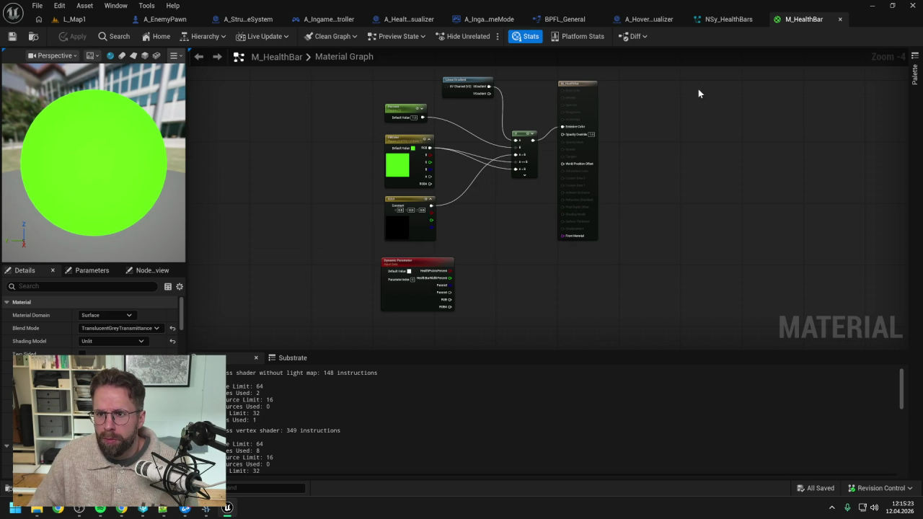
pyautogui.click(718, 21)
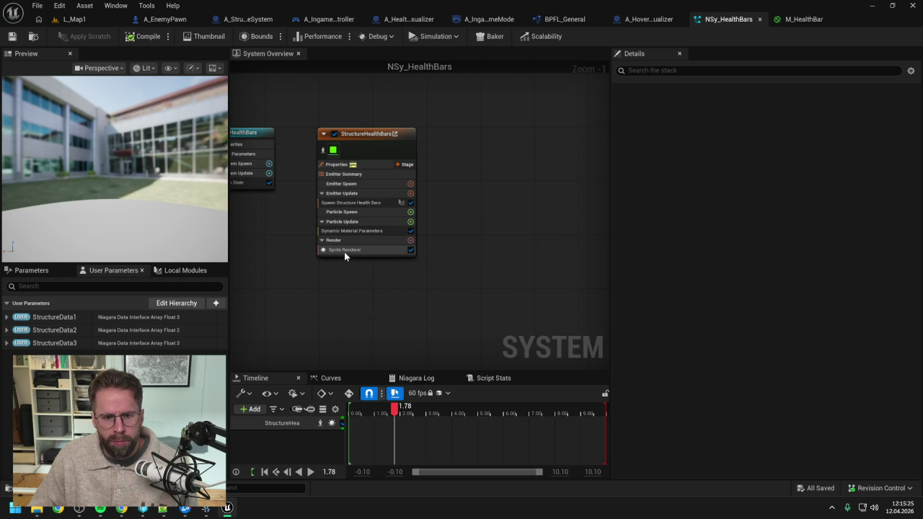
# - Set the health-bar Sprite Renderer's material to MI_PlayerHealthBar and save all assets
pyautogui.click(343, 251)
pyautogui.click(761, 136)
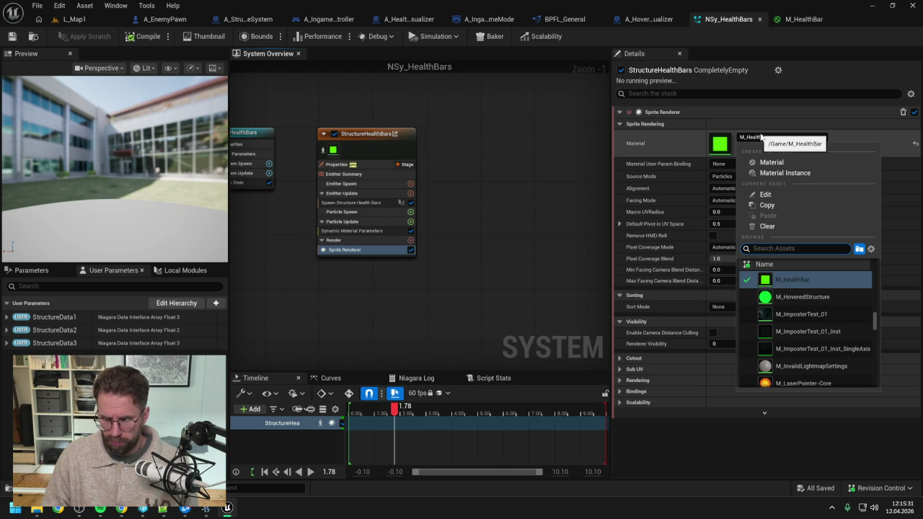
pyautogui.write('M_heal')
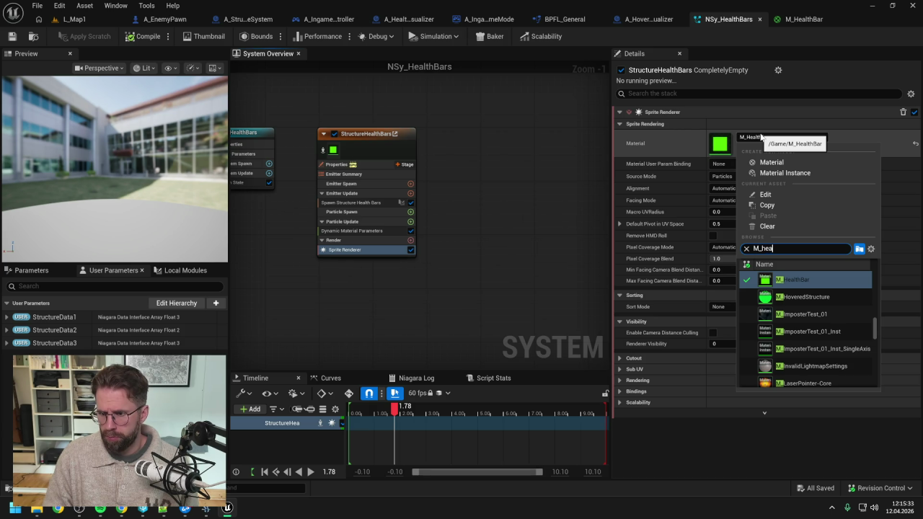
pyautogui.click(758, 248)
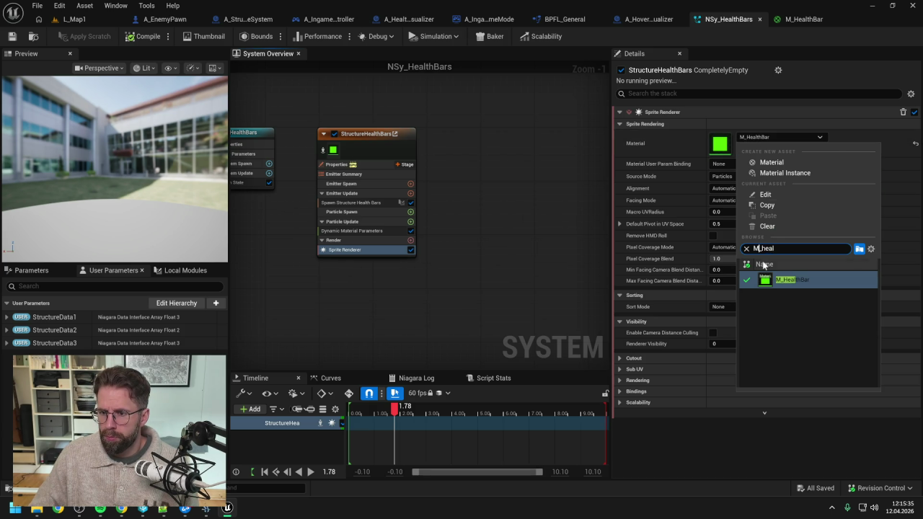
pyautogui.write('I')
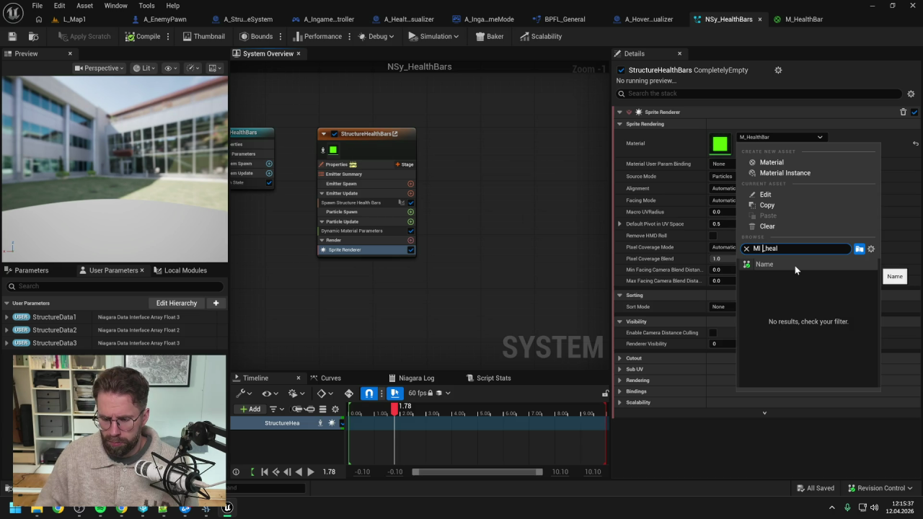
pyautogui.press('BackSpace')
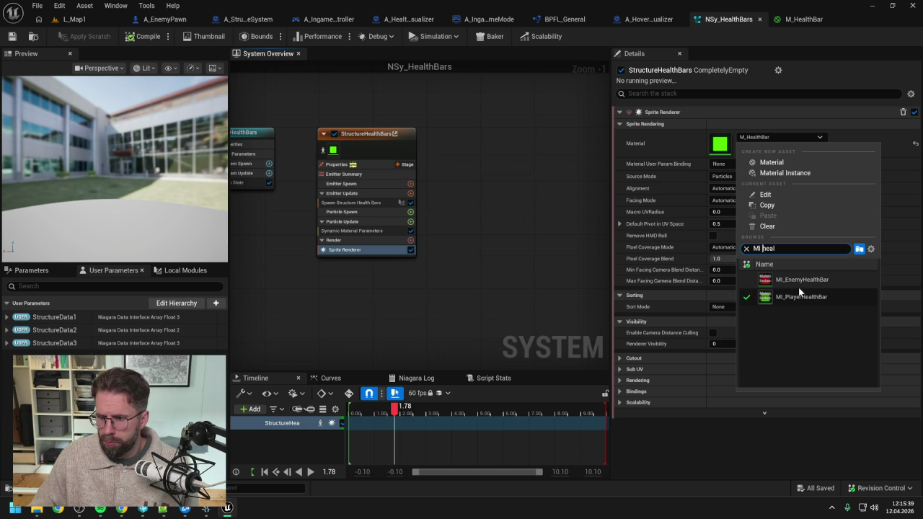
pyautogui.click(802, 297)
pyautogui.click(12, 36)
pyautogui.click(803, 23)
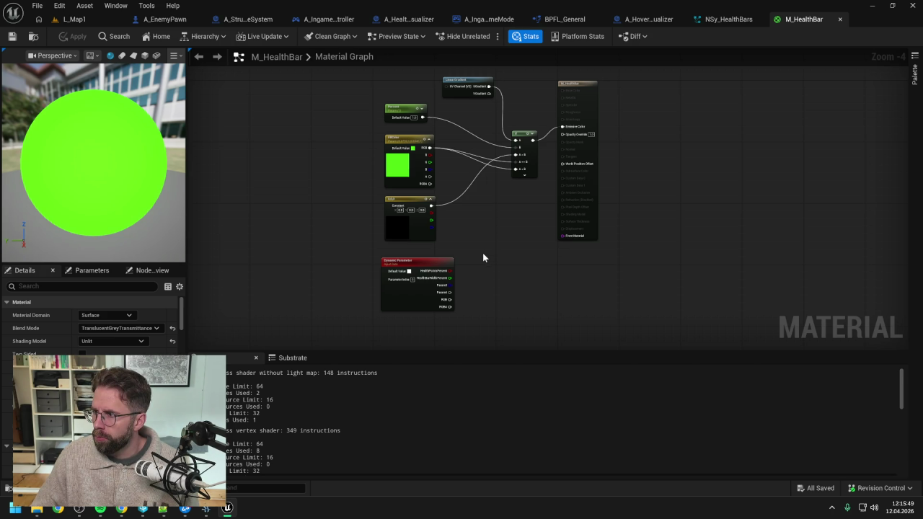
# - Add a 1.0 constant and a Subtract node computing 1.0 minus HealthBarWidthPercent, then save
pyautogui.scroll(1, 475, 266)
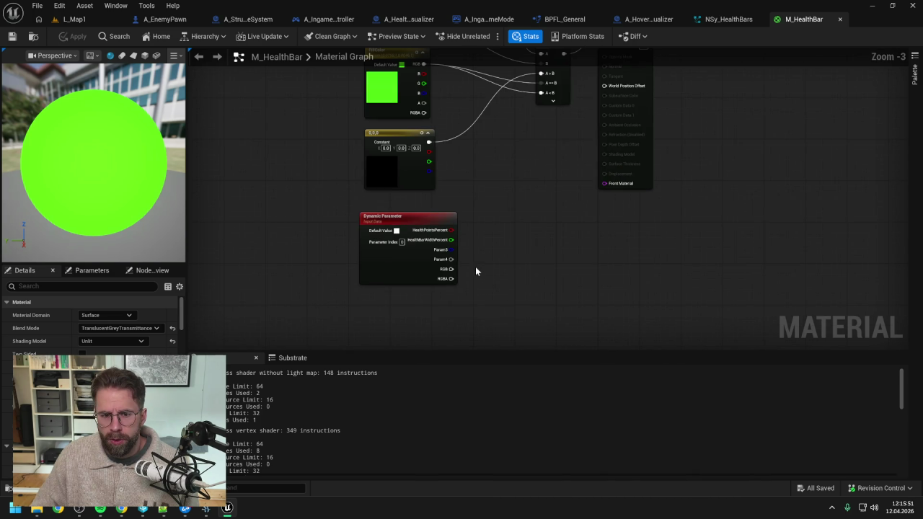
pyautogui.click(501, 228)
pyautogui.moveTo(541, 242); pyautogui.dragTo(566, 250)
pyautogui.write('-')
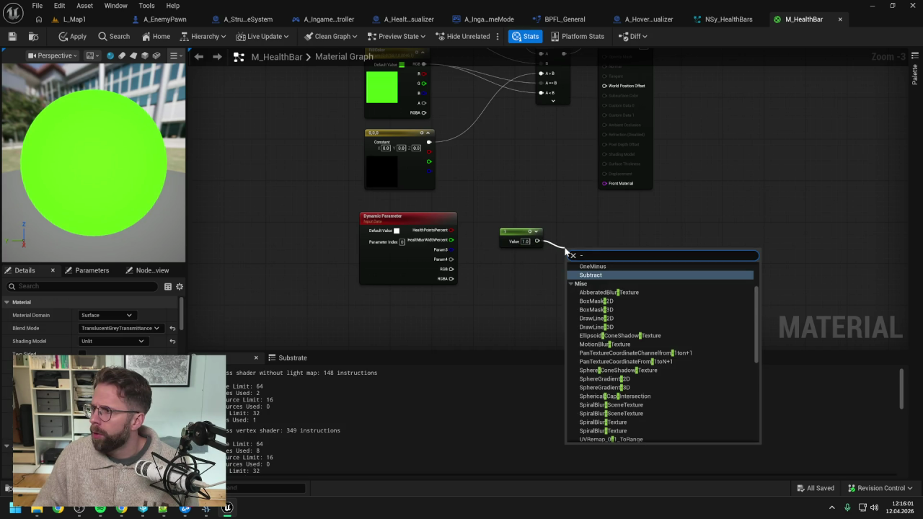
pyautogui.press('Return')
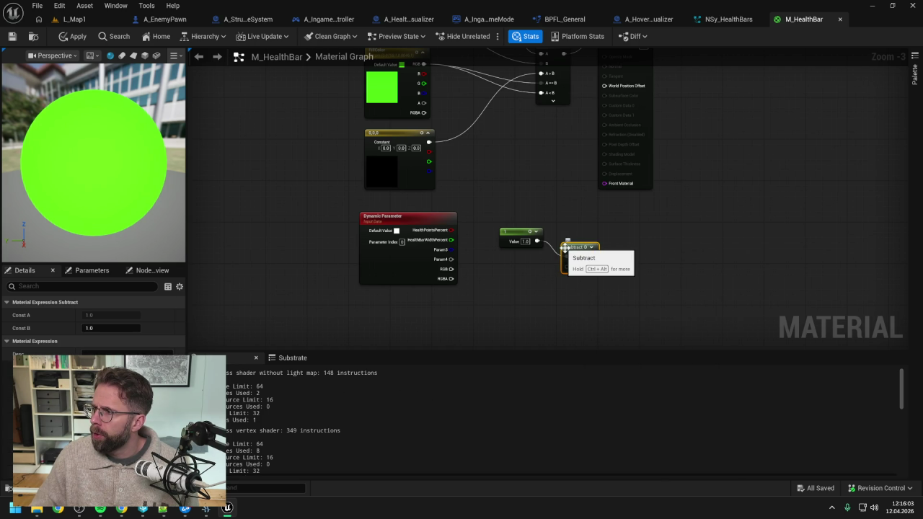
pyautogui.moveTo(451, 240); pyautogui.dragTo(571, 267)
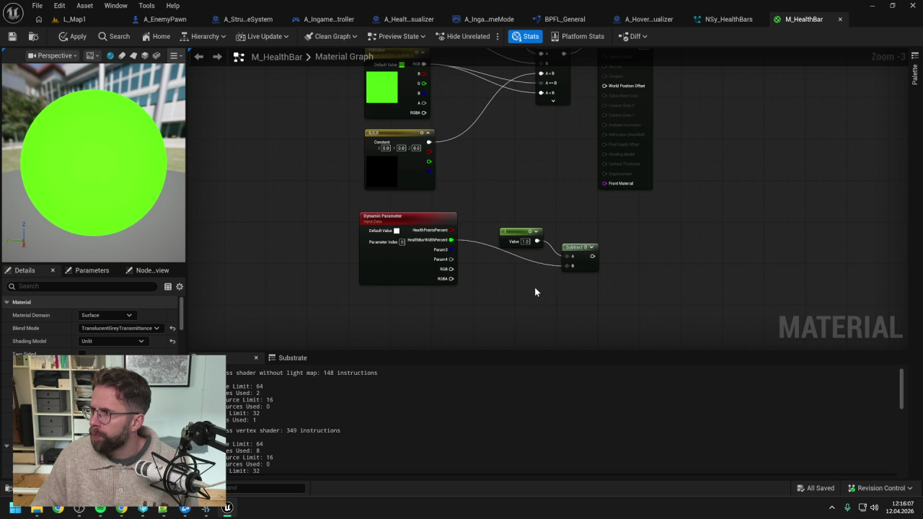
pyautogui.hotkey('ctrl', 's')
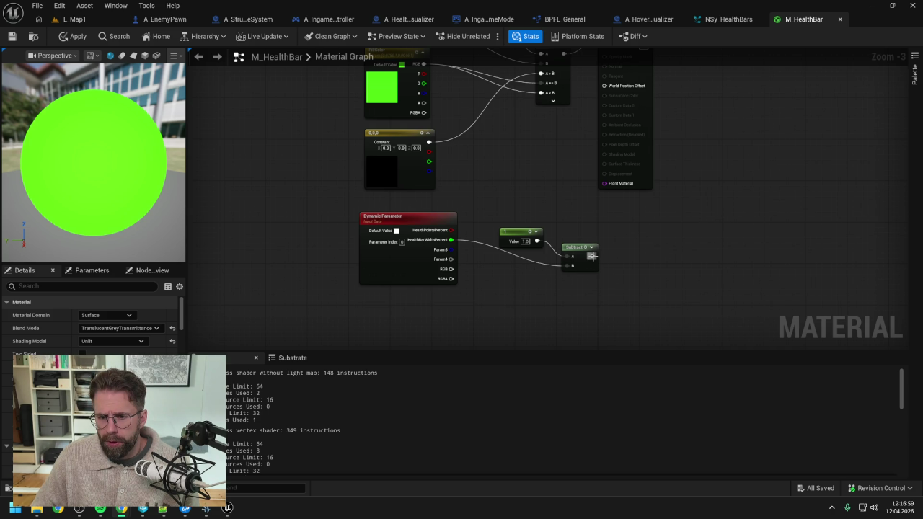
# - Add a Multiply node fed by the Subtract output and place it beside the Subtract
pyautogui.moveTo(592, 255); pyautogui.dragTo(632, 259)
pyautogui.write('multiply')
pyautogui.press('Return')
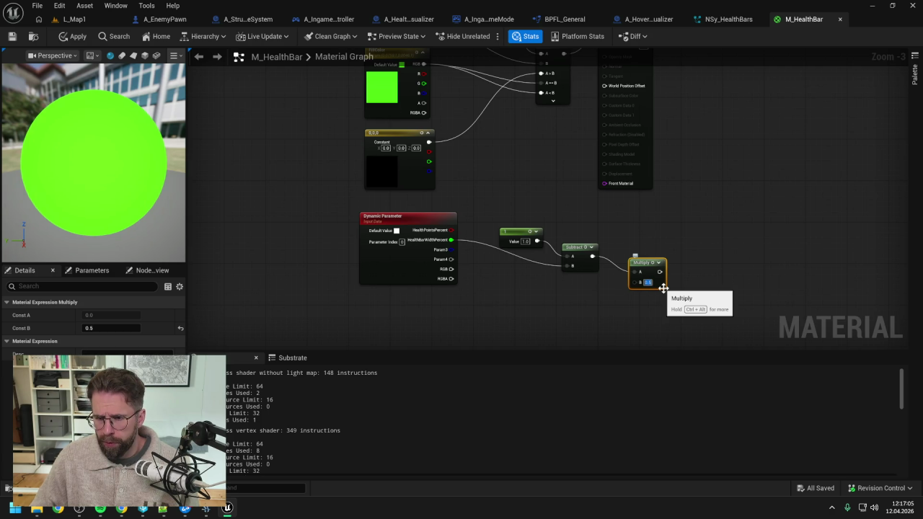
pyautogui.click(723, 264)
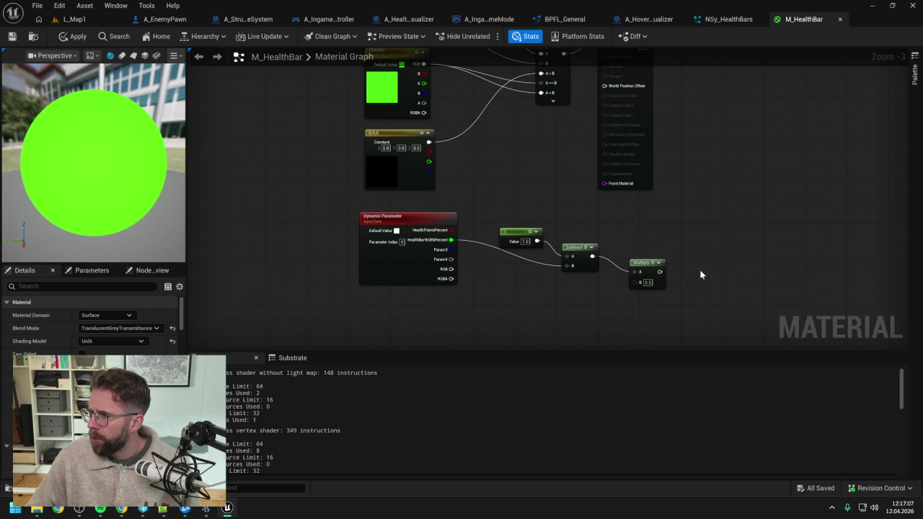
pyautogui.moveTo(640, 265); pyautogui.dragTo(624, 249)
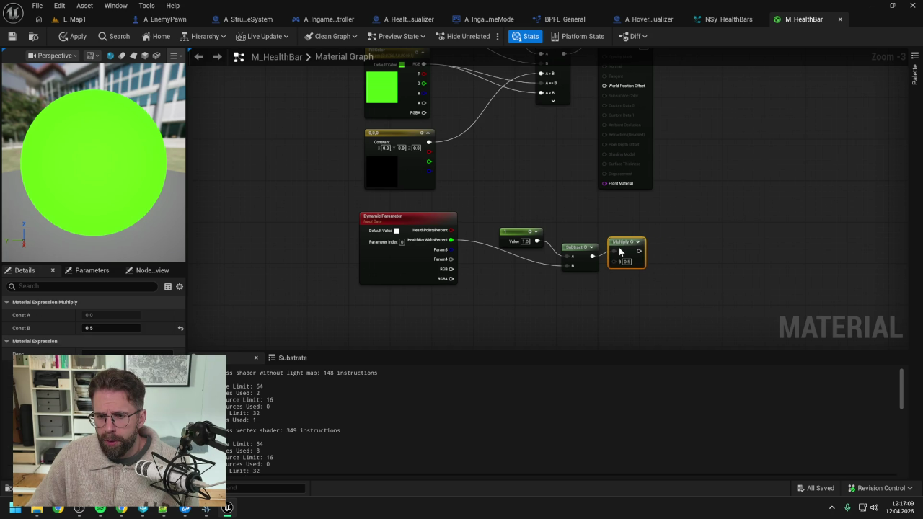
pyautogui.click(535, 287)
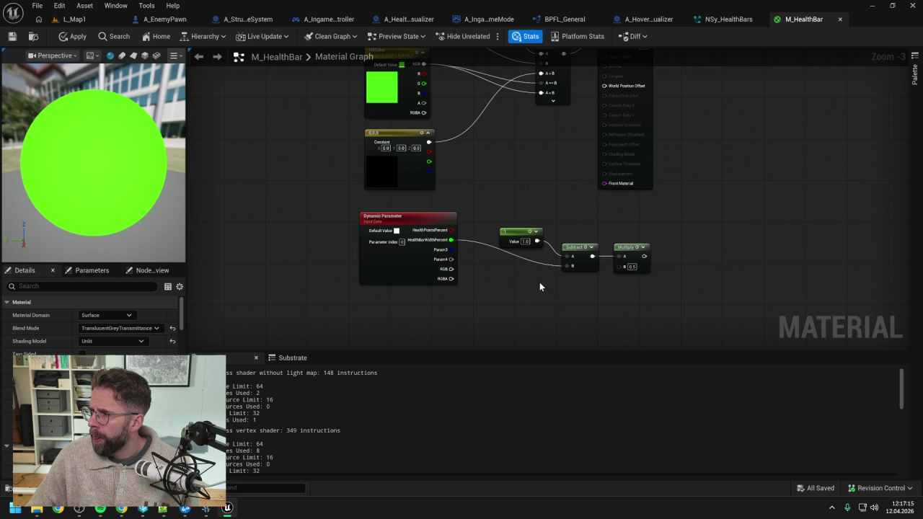
# - Add another 1.0 constant feeding a new Subtract, with the Multiply result wired into its B input
pyautogui.click(610, 288)
pyautogui.click(686, 282)
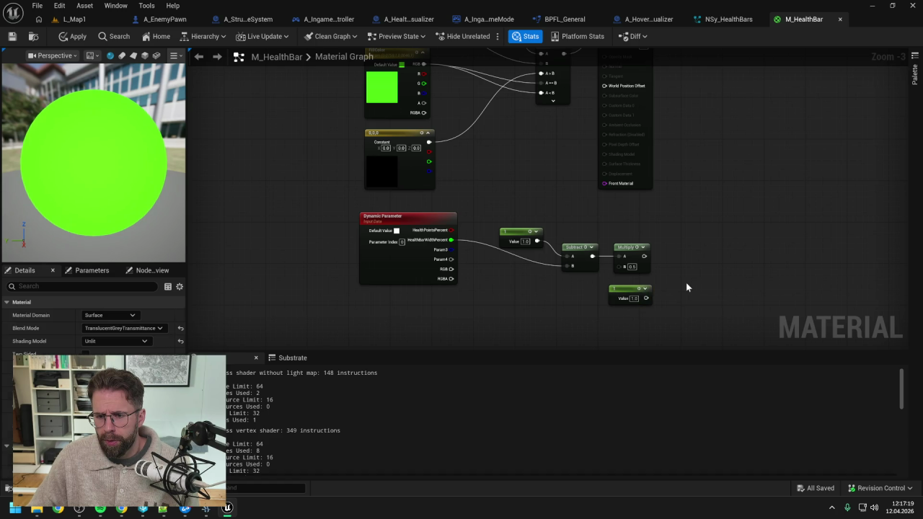
pyautogui.moveTo(652, 297)
pyautogui.mouseDown()
pyautogui.moveTo(681, 300)
pyautogui.moveTo(695, 289)
pyautogui.mouseUp()
pyautogui.write('subtract')
pyautogui.press('Return')
pyautogui.click(705, 265)
pyautogui.click(667, 273)
pyautogui.moveTo(644, 256); pyautogui.dragTo(689, 310)
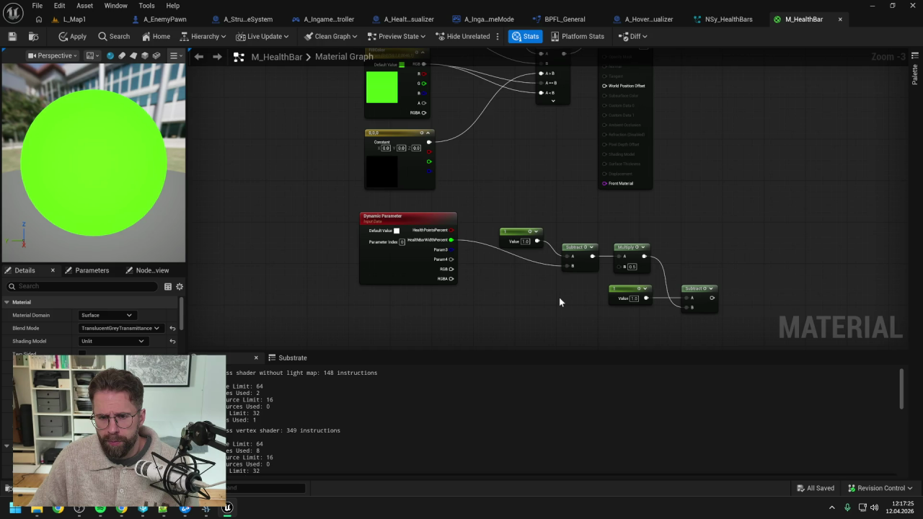
# - Align the Dynamic Parameter node with the Subtract and frame the whole math node chain
pyautogui.moveTo(418, 216); pyautogui.dragTo(419, 240)
pyautogui.click(620, 216)
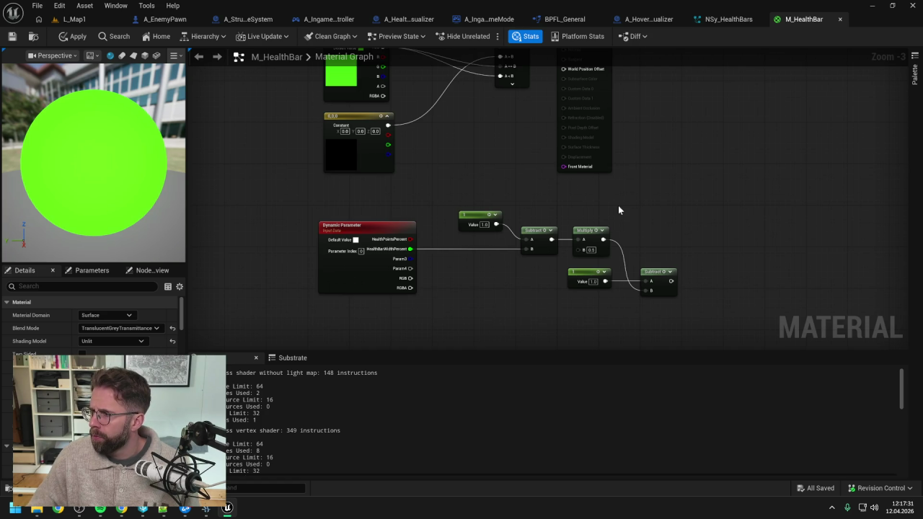
pyautogui.scroll(-1, 656, 202)
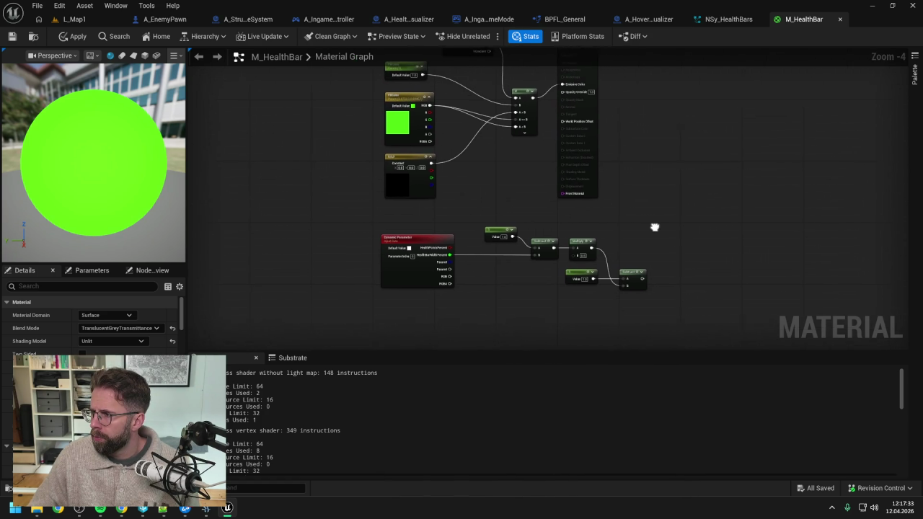
pyautogui.moveTo(639, 234); pyautogui.dragTo(662, 230)
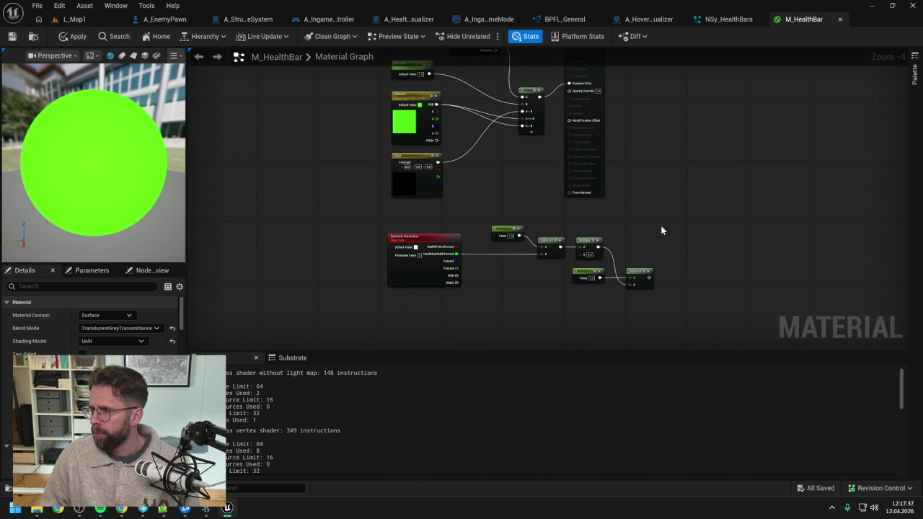
pyautogui.moveTo(661, 230); pyautogui.dragTo(662, 257)
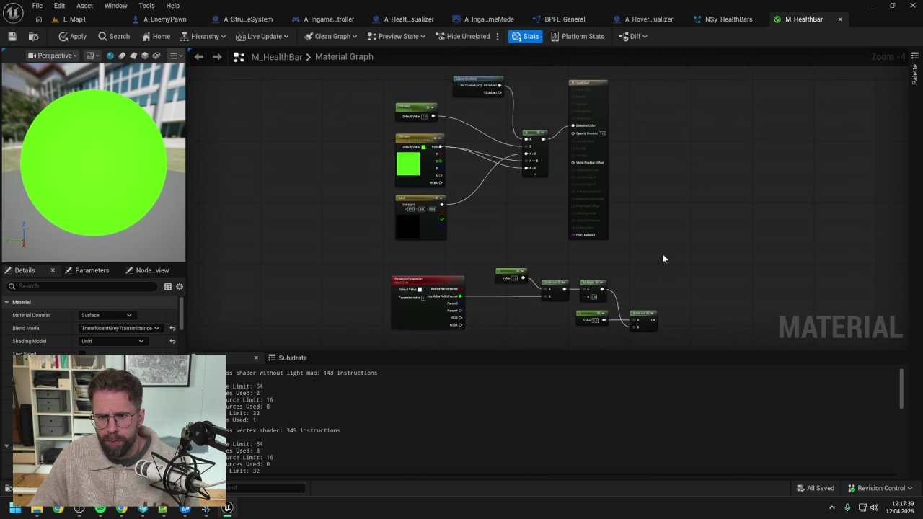
pyautogui.moveTo(539, 214)
pyautogui.mouseDown()
pyautogui.moveTo(515, 181)
pyautogui.moveTo(524, 144)
pyautogui.mouseUp()
pyautogui.scroll(1, 552, 175)
pyautogui.moveTo(553, 175)
pyautogui.mouseDown()
pyautogui.moveTo(571, 127)
pyautogui.moveTo(604, 153)
pyautogui.mouseUp()
pyautogui.scroll(1, 588, 134)
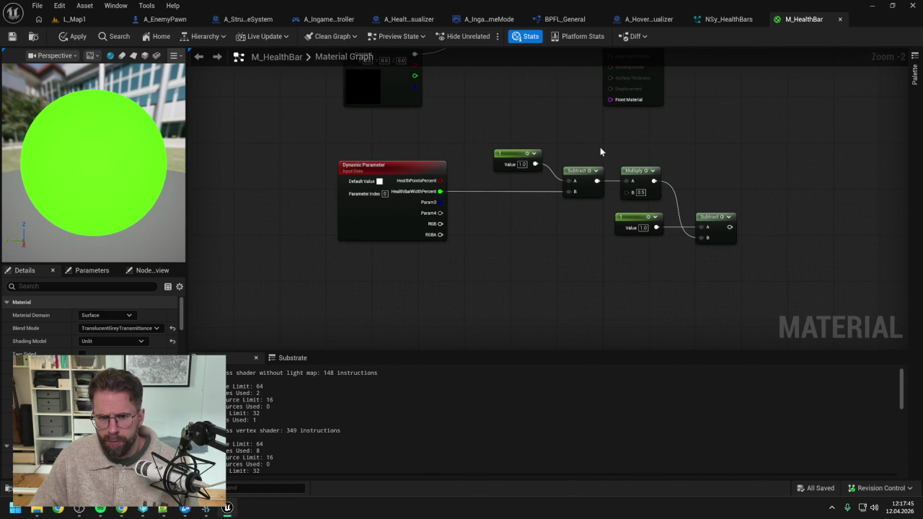
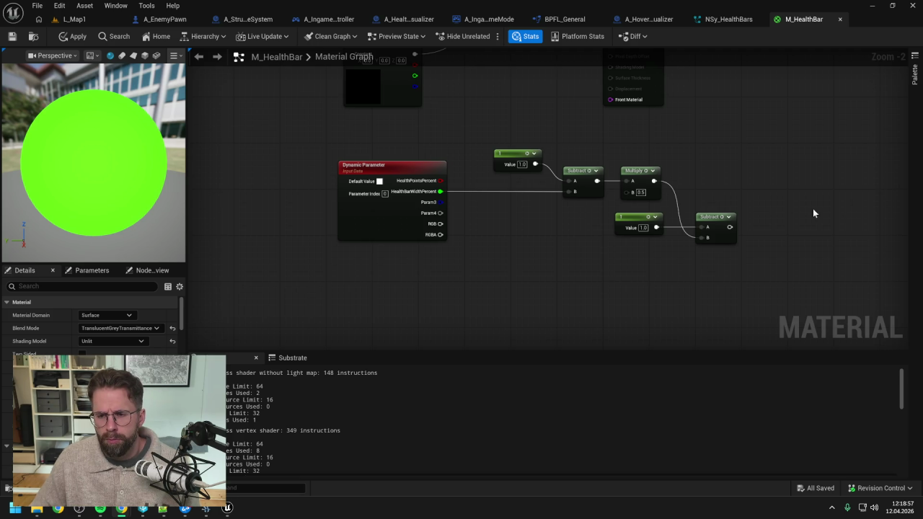
# - Move all the health-bar math nodes down and nudge the constant 1 node slightly lower
pyautogui.moveTo(759, 194); pyautogui.dragTo(694, 195)
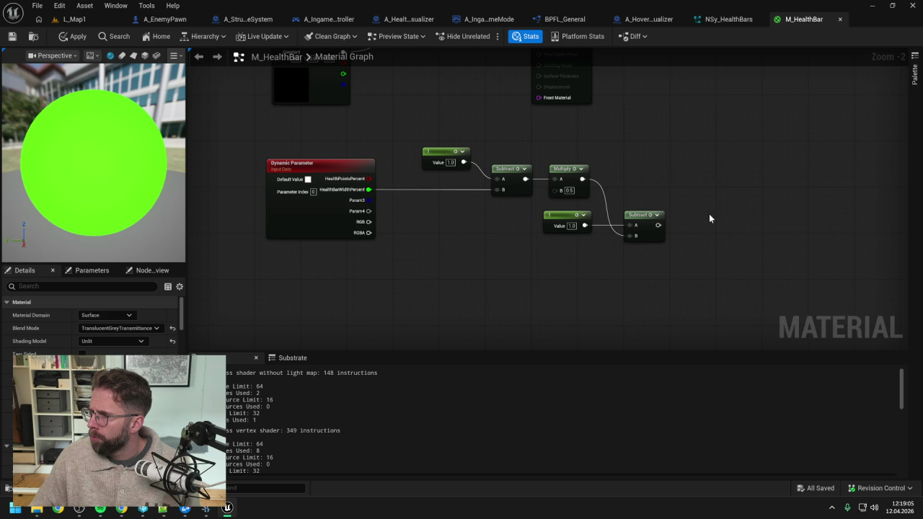
pyautogui.moveTo(709, 240)
pyautogui.mouseDown()
pyautogui.moveTo(696, 243)
pyautogui.moveTo(707, 251)
pyautogui.moveTo(282, 143)
pyautogui.mouseUp()
pyautogui.moveTo(552, 164)
pyautogui.mouseDown()
pyautogui.moveTo(545, 176)
pyautogui.moveTo(563, 128)
pyautogui.mouseUp()
pyautogui.click(545, 176)
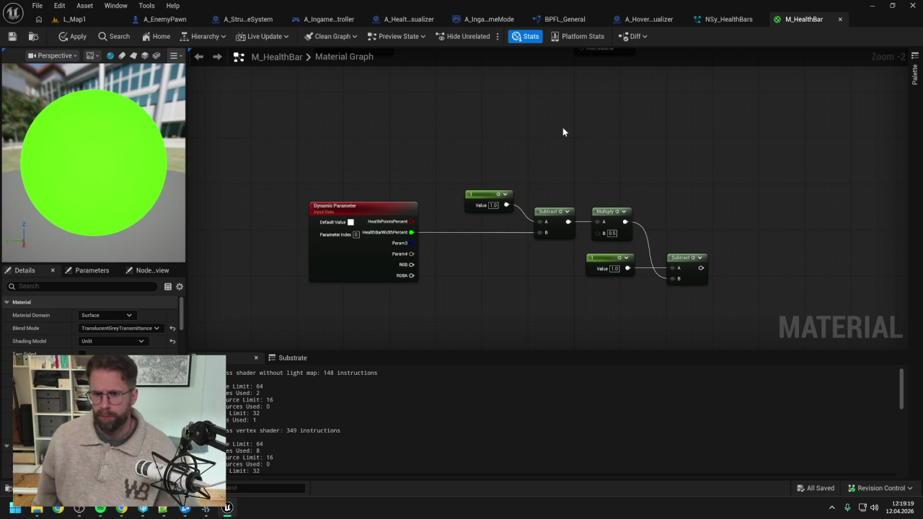
pyautogui.moveTo(482, 201); pyautogui.dragTo(482, 207)
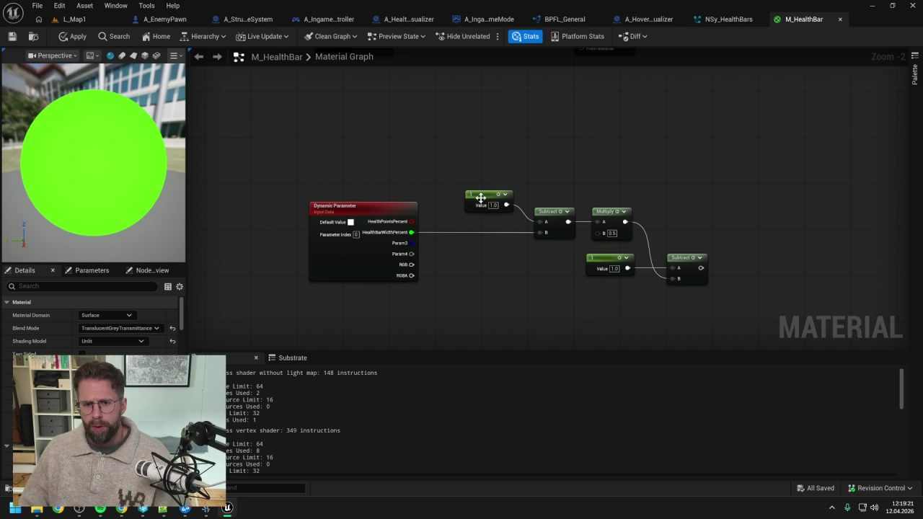
pyautogui.click(551, 171)
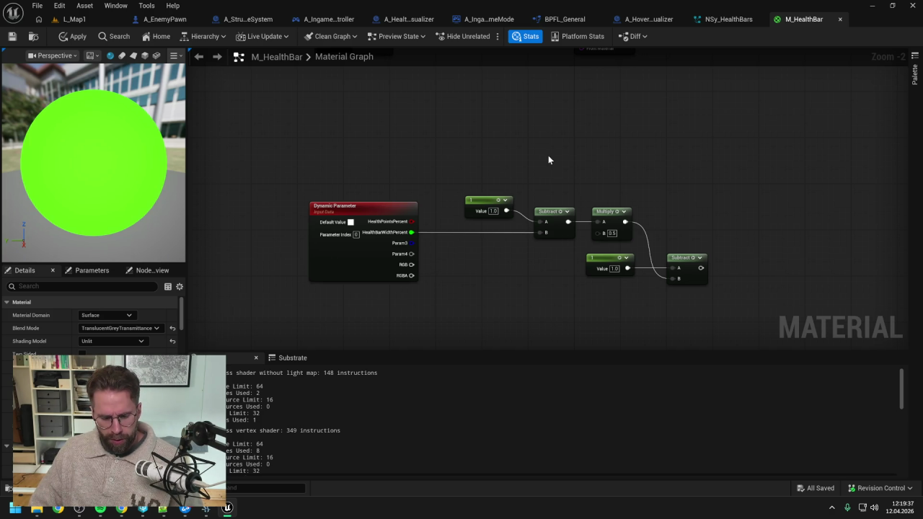
# - Add an expanded TexCoord[0] node with UV tiling 1.0 above the Dynamic Parameter group
pyautogui.rightClick(548, 156)
pyautogui.write('tex')
pyautogui.click(584, 185)
pyautogui.moveTo(580, 157)
pyautogui.mouseDown()
pyautogui.moveTo(529, 119)
pyautogui.moveTo(518, 87)
pyautogui.moveTo(503, 86)
pyautogui.mouseUp()
pyautogui.click(525, 133)
pyautogui.click(546, 110)
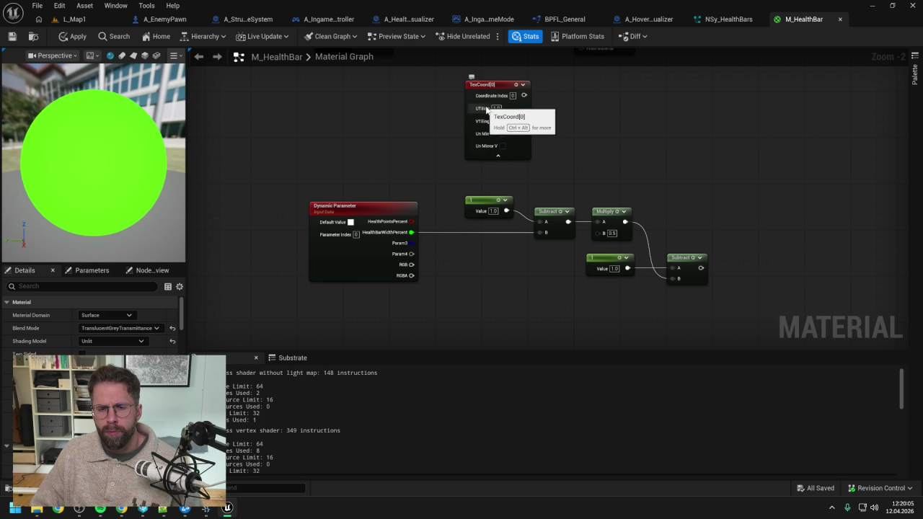
pyautogui.moveTo(609, 123); pyautogui.dragTo(568, 135)
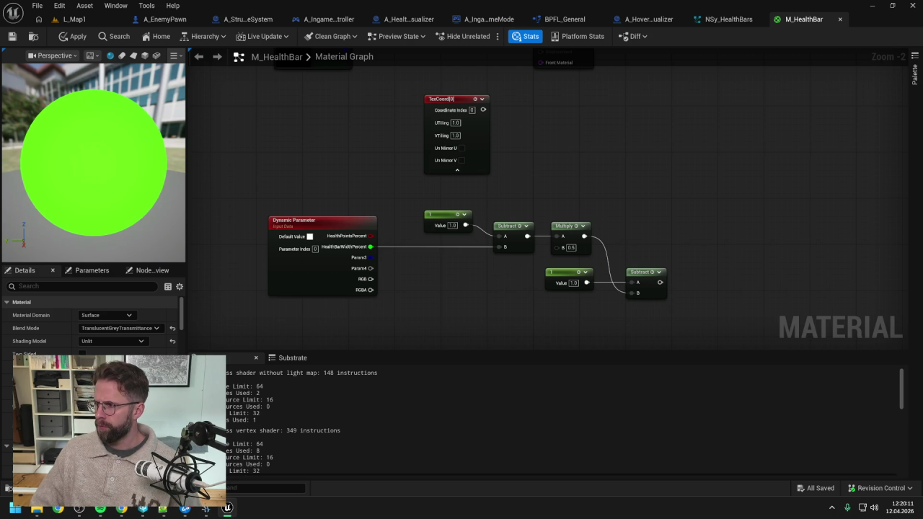
# - Add a Subtract node fed by the TexCoord output
pyautogui.moveTo(483, 110); pyautogui.dragTo(530, 140)
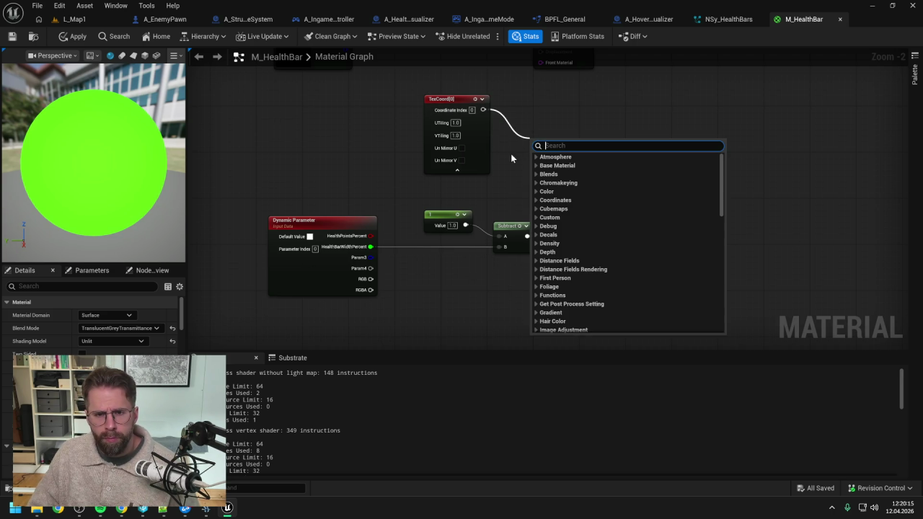
pyautogui.click(511, 159)
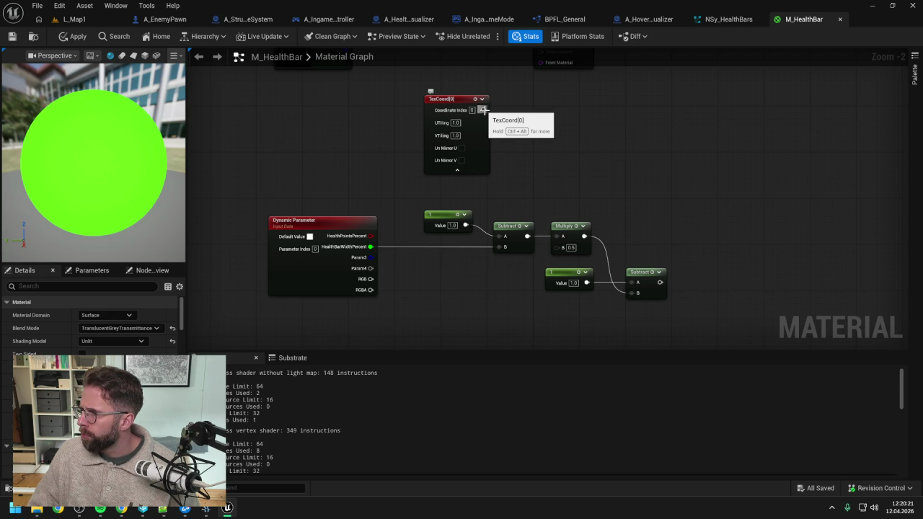
pyautogui.moveTo(483, 110)
pyautogui.mouseDown()
pyautogui.moveTo(643, 180)
pyautogui.moveTo(696, 156)
pyautogui.moveTo(745, 173)
pyautogui.mouseUp()
pyautogui.write('-')
pyautogui.press('Return')
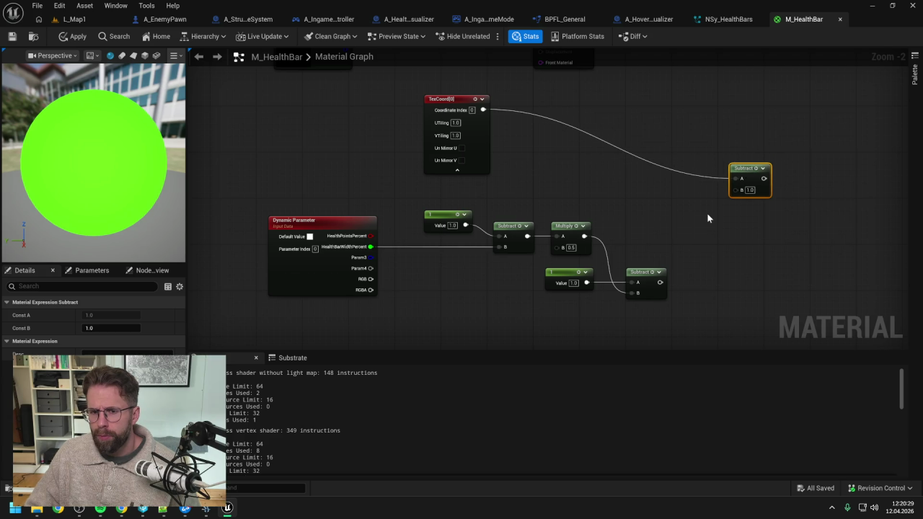
pyautogui.click(708, 215)
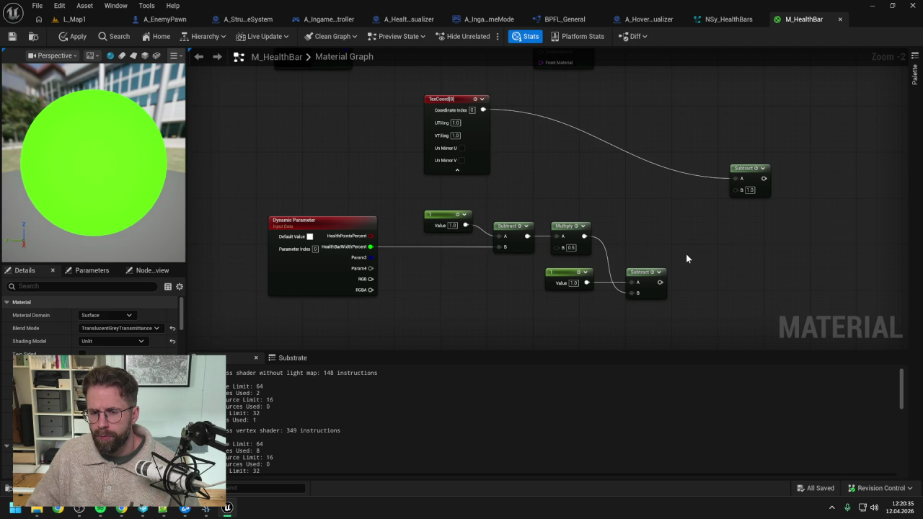
# - Wire the Multiply result into the Subtract node's B input
pyautogui.moveTo(698, 257); pyautogui.dragTo(691, 247)
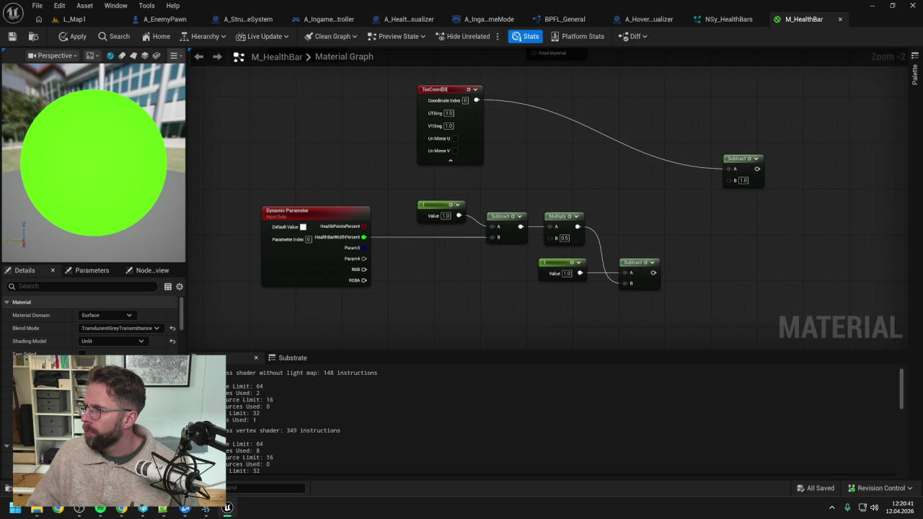
pyautogui.moveTo(578, 226); pyautogui.dragTo(739, 181)
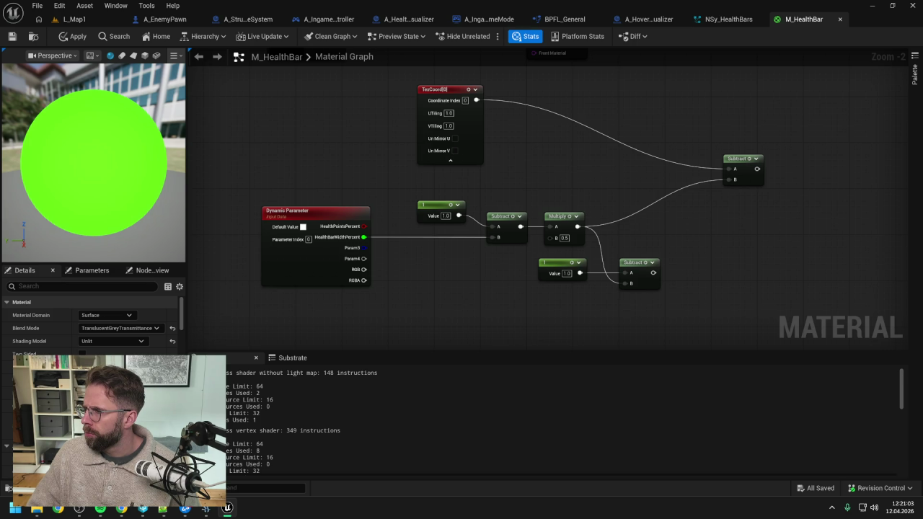
pyautogui.moveTo(757, 169); pyautogui.dragTo(808, 175)
# - Add a Divide node after Subtract with HealthPointsPercent in its B input, aligning both nodes
pyautogui.write('divide')
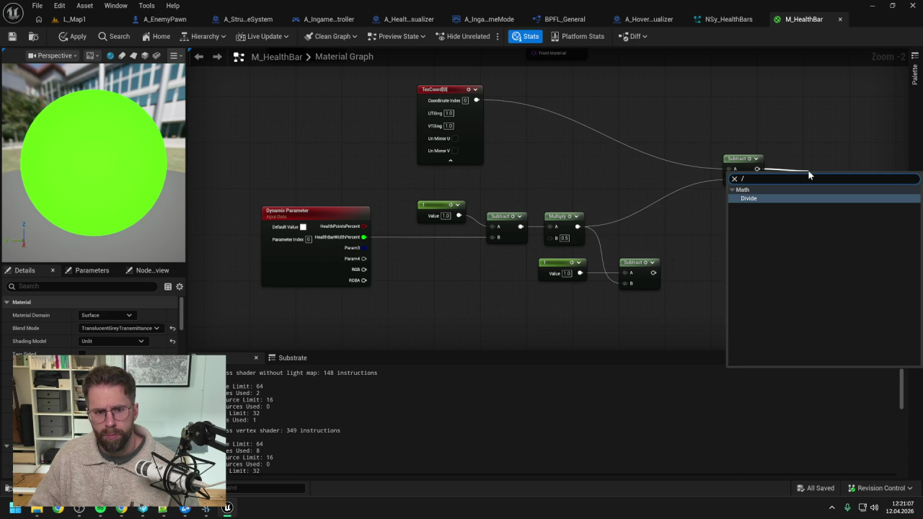
pyautogui.press('Return')
pyautogui.moveTo(364, 259); pyautogui.dragTo(812, 226)
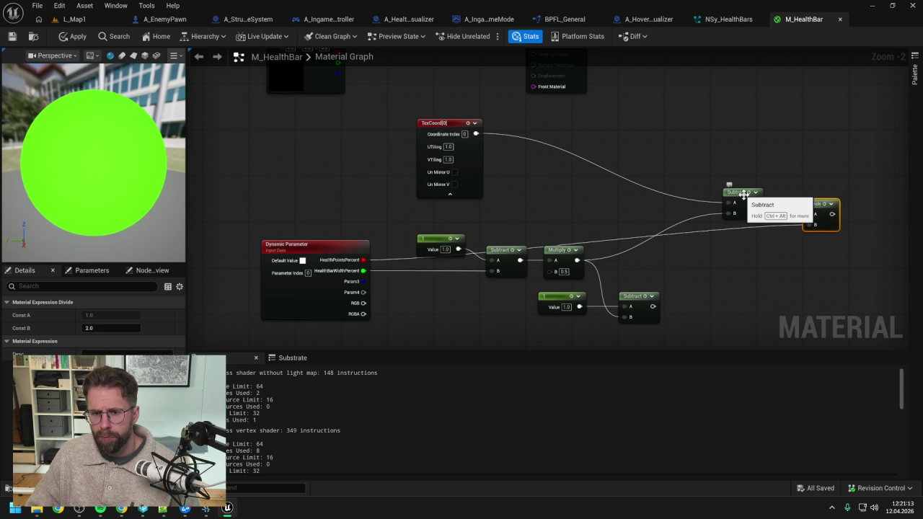
pyautogui.moveTo(748, 199); pyautogui.dragTo(736, 165)
pyautogui.moveTo(820, 210); pyautogui.dragTo(815, 179)
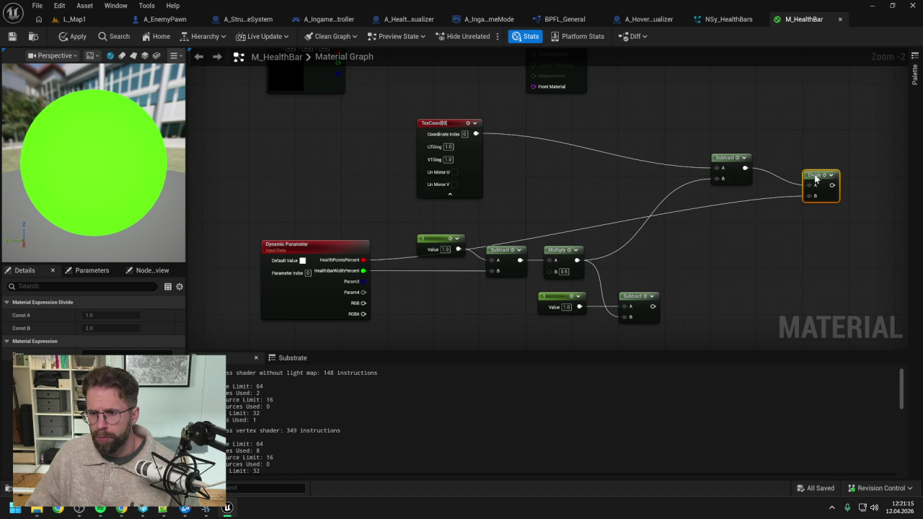
pyautogui.click(722, 218)
# - Route the HealthPointsPercent wire through two reroute points
pyautogui.doubleClick(707, 204)
pyautogui.moveTo(708, 204)
pyautogui.mouseDown()
pyautogui.moveTo(753, 215)
pyautogui.moveTo(406, 214)
pyautogui.mouseUp()
pyautogui.doubleClick(712, 215)
pyautogui.click(737, 251)
pyautogui.moveTo(738, 247); pyautogui.dragTo(677, 237)
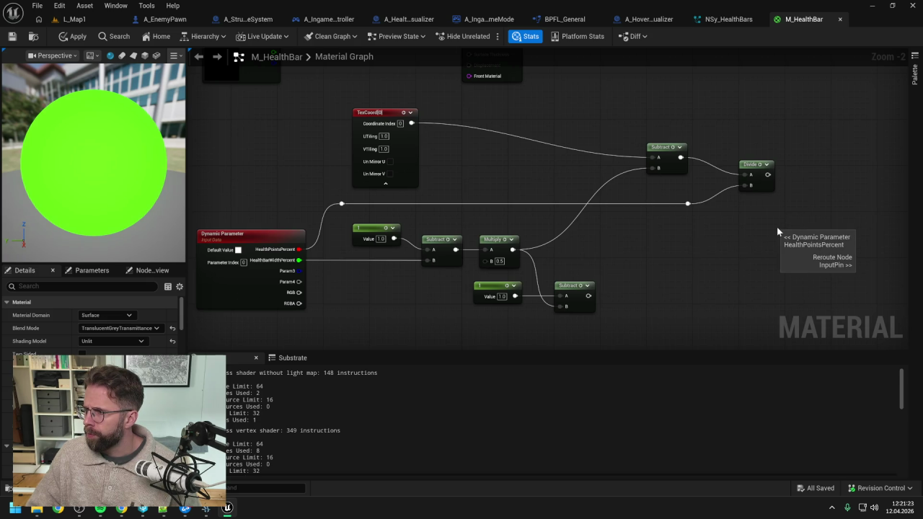
pyautogui.moveTo(777, 226); pyautogui.dragTo(719, 224)
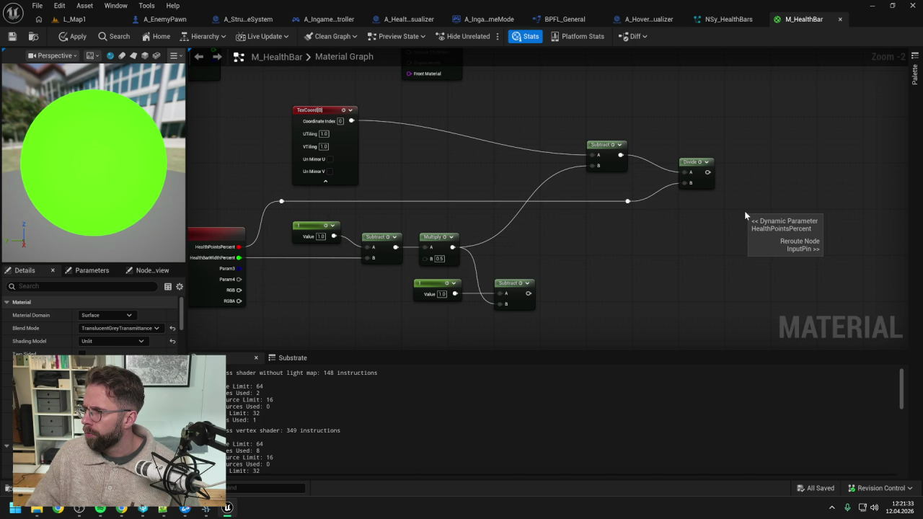
pyautogui.moveTo(716, 216); pyautogui.dragTo(798, 192)
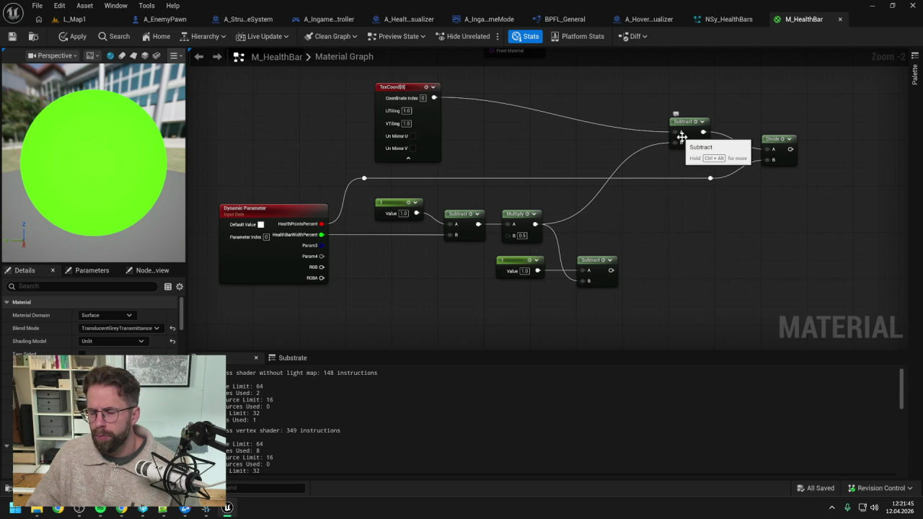
pyautogui.moveTo(741, 217); pyautogui.dragTo(706, 215)
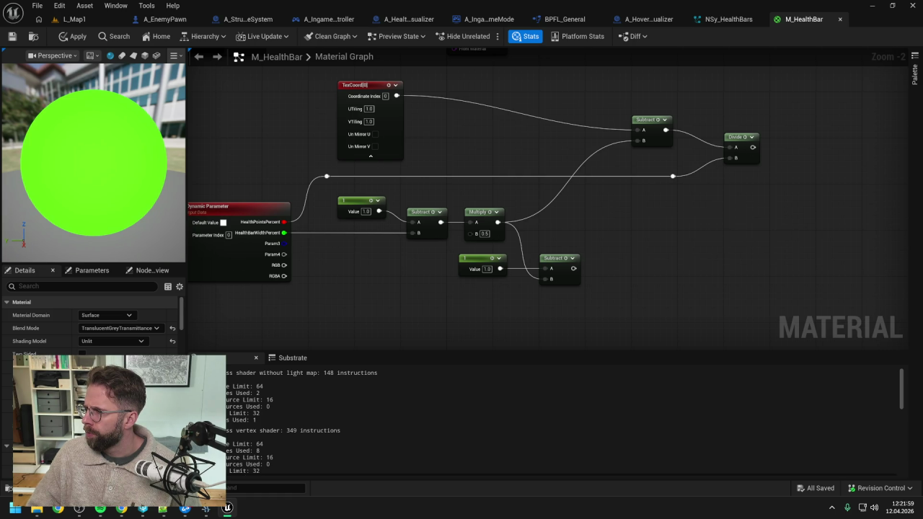
pyautogui.moveTo(773, 207); pyautogui.dragTo(704, 198)
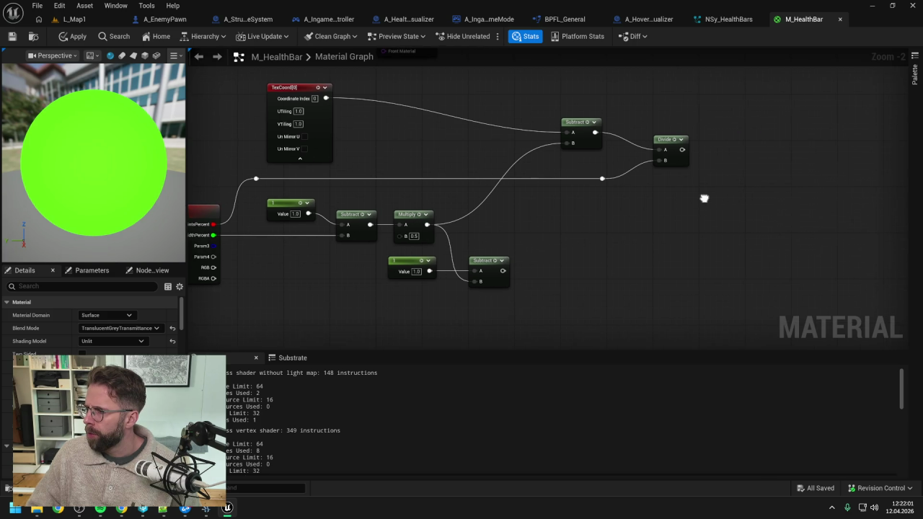
# - Add an If node right of Divide, with Divide in A and HealthPointsPercent in B
pyautogui.rightClick(742, 188)
pyautogui.write('if')
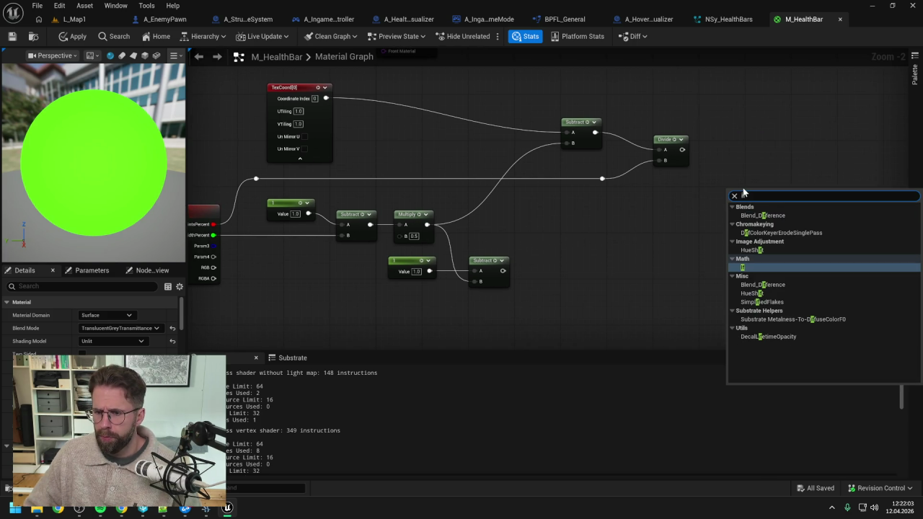
pyautogui.click(782, 265)
pyautogui.moveTo(758, 200); pyautogui.dragTo(809, 178)
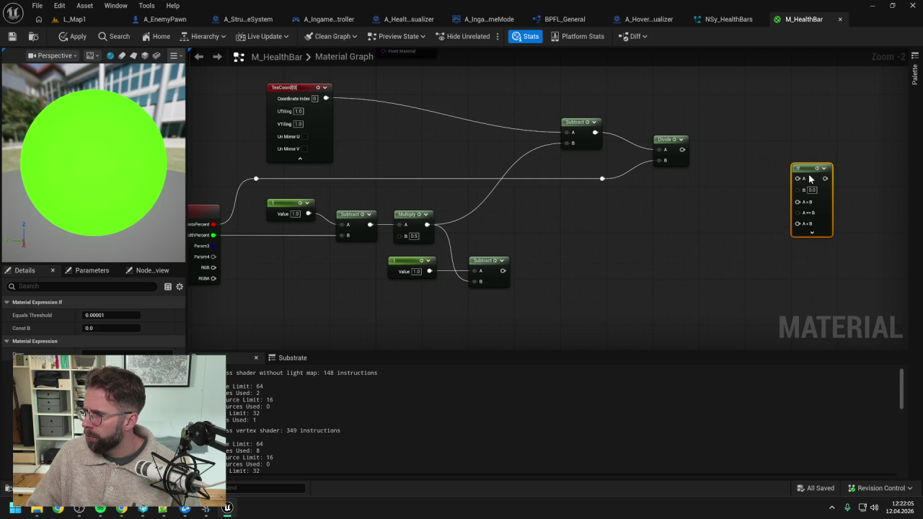
pyautogui.click(724, 196)
pyautogui.moveTo(682, 149); pyautogui.dragTo(798, 178)
pyautogui.moveTo(604, 179)
pyautogui.mouseDown()
pyautogui.moveTo(767, 202)
pyautogui.moveTo(796, 189)
pyautogui.moveTo(796, 163)
pyautogui.moveTo(763, 162)
pyautogui.mouseUp()
pyautogui.click(738, 212)
pyautogui.click(710, 206)
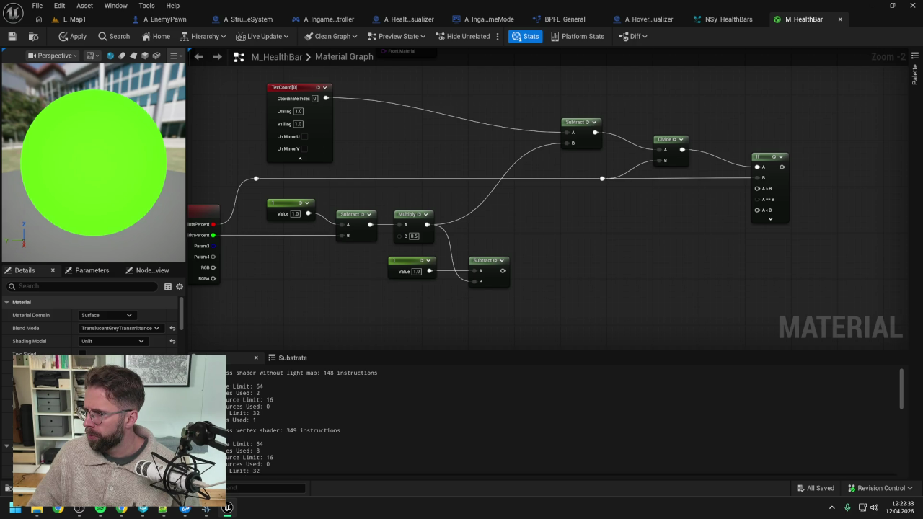
pyautogui.moveTo(684, 222); pyautogui.dragTo(683, 240)
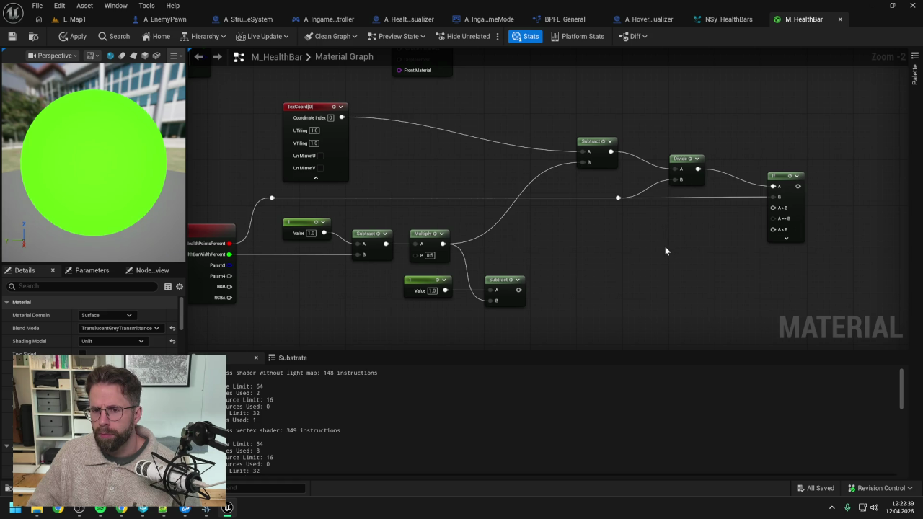
pyautogui.moveTo(665, 251)
pyautogui.mouseDown()
pyautogui.moveTo(682, 233)
pyautogui.moveTo(699, 246)
pyautogui.moveTo(438, 205)
pyautogui.moveTo(463, 234)
pyautogui.mouseUp()
# - Paste two copies of the FillColor parameter node near the math nodes
pyautogui.moveTo(744, 209)
pyautogui.mouseDown()
pyautogui.moveTo(634, 147)
pyautogui.moveTo(568, 75)
pyautogui.mouseUp()
pyautogui.hotkey('ctrl', 'v')
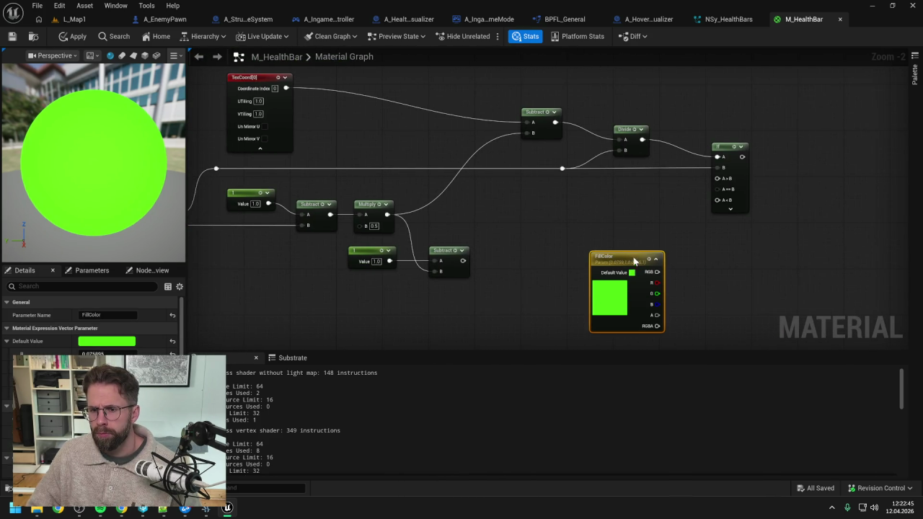
pyautogui.moveTo(713, 257); pyautogui.dragTo(707, 195)
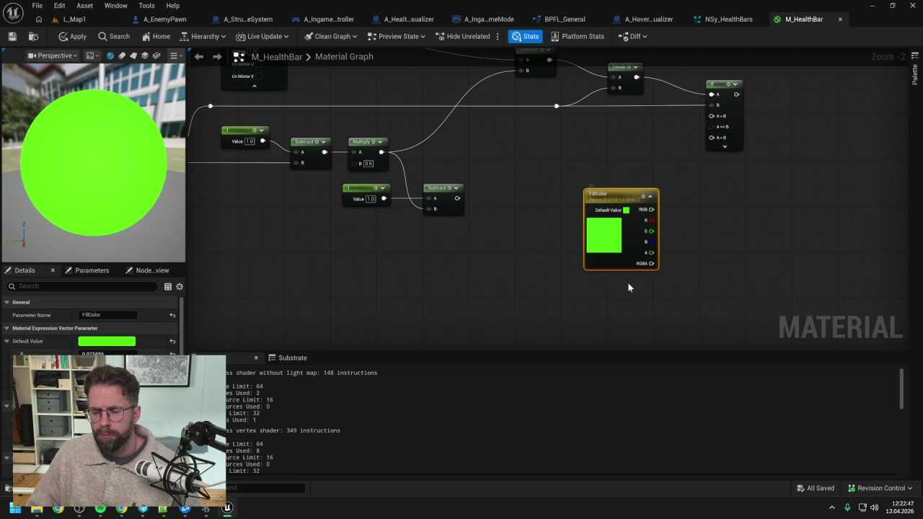
pyautogui.hotkey('ctrl', 'v')
pyautogui.moveTo(618, 324); pyautogui.dragTo(603, 309)
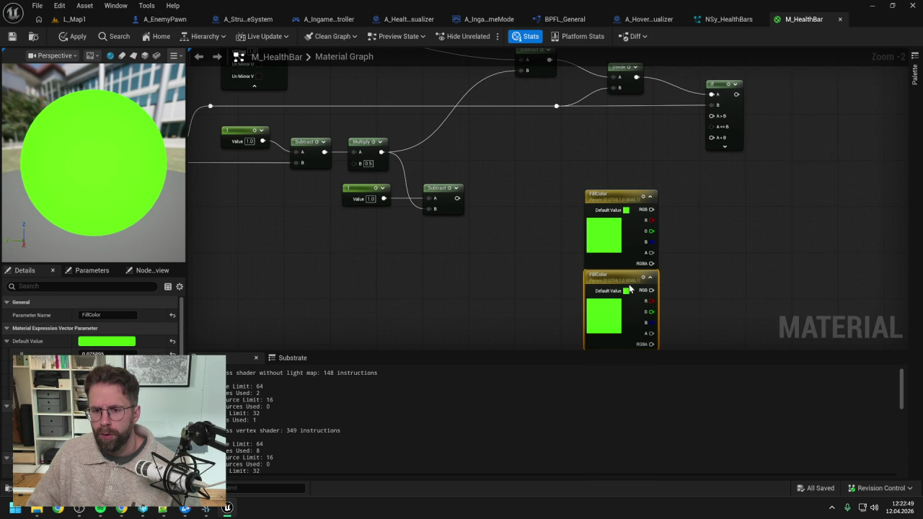
# - Set the lower FillColor node to dark grey (0.05, 0.05, 0.05)
pyautogui.doubleClick(602, 309)
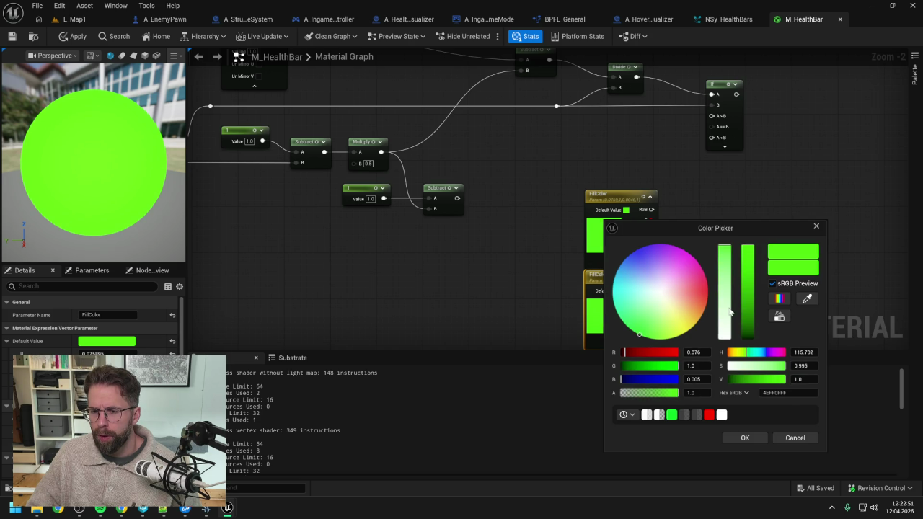
pyautogui.moveTo(725, 314); pyautogui.dragTo(725, 339)
pyautogui.moveTo(748, 247); pyautogui.dragTo(748, 334)
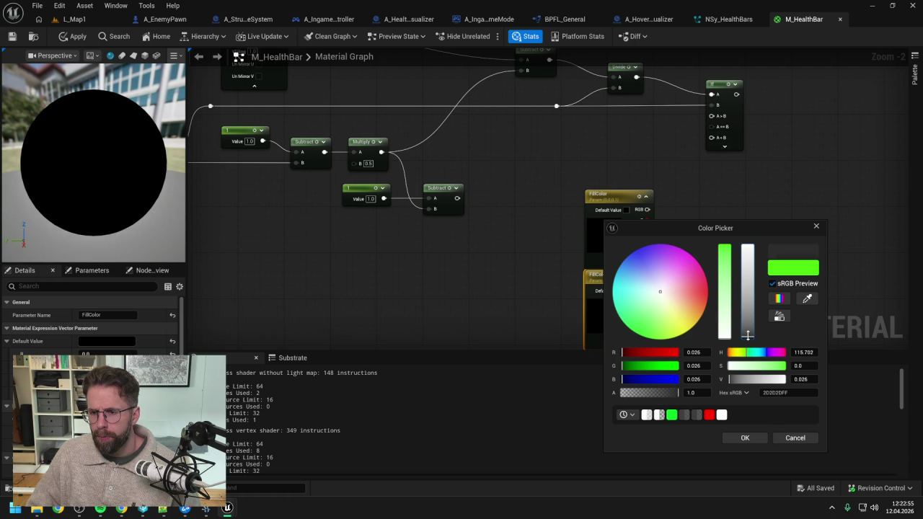
pyautogui.click(700, 352)
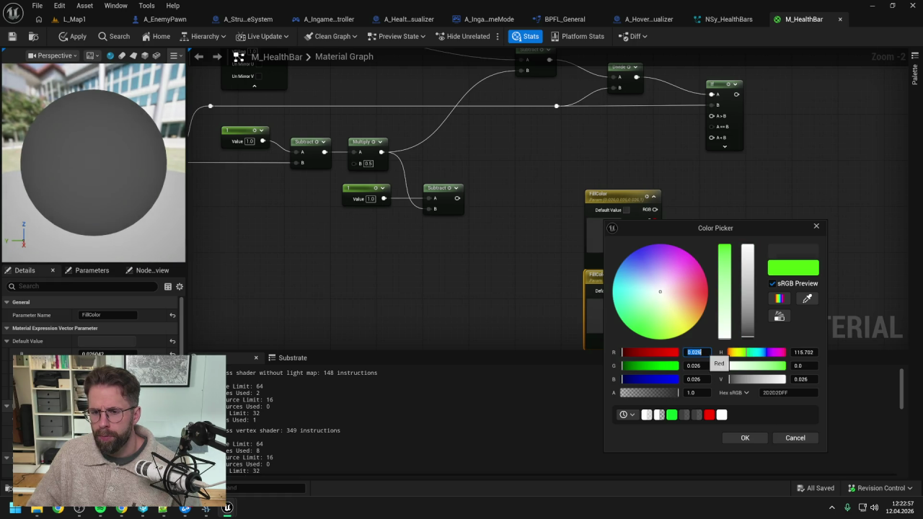
pyautogui.write('0.05')
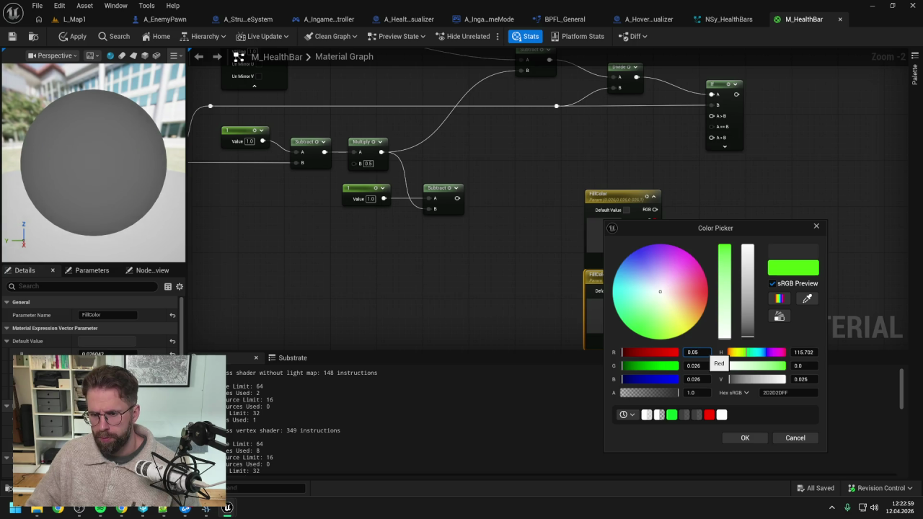
pyautogui.press('Tab')
pyautogui.write('0.05')
pyautogui.press('Tab')
pyautogui.write('0.05')
pyautogui.press('Return')
pyautogui.click(744, 438)
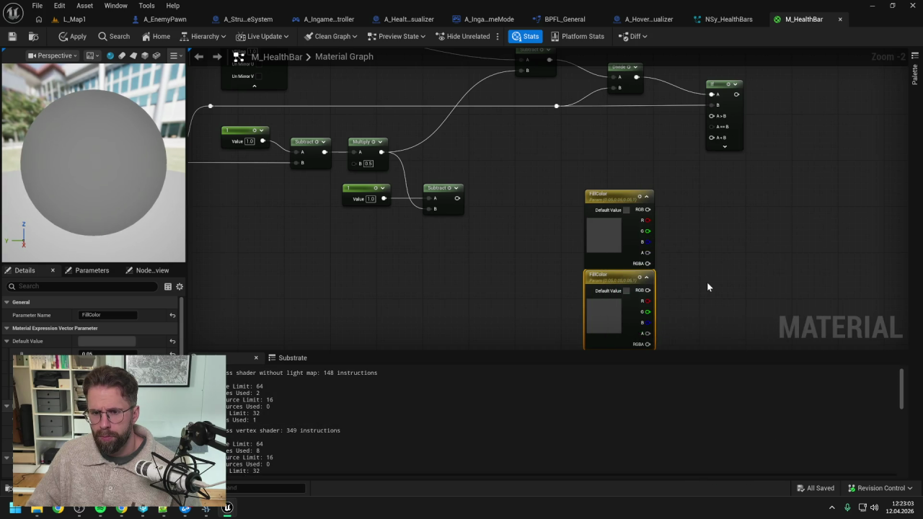
pyautogui.click(707, 288)
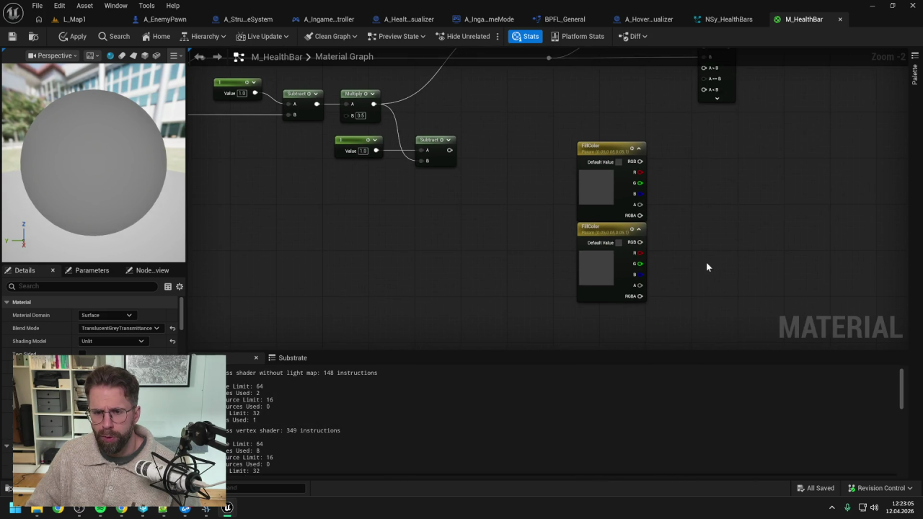
# - Change FillColor's default value to pure green (R 0, G 1, B 0)
pyautogui.click(610, 193)
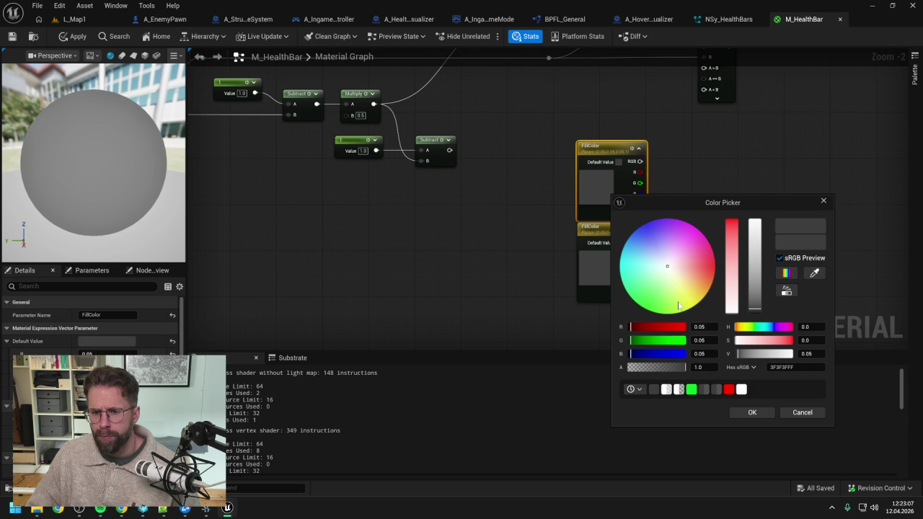
pyautogui.click(753, 412)
pyautogui.scroll(-4, 688, 275)
pyautogui.scroll(4, 611, 235)
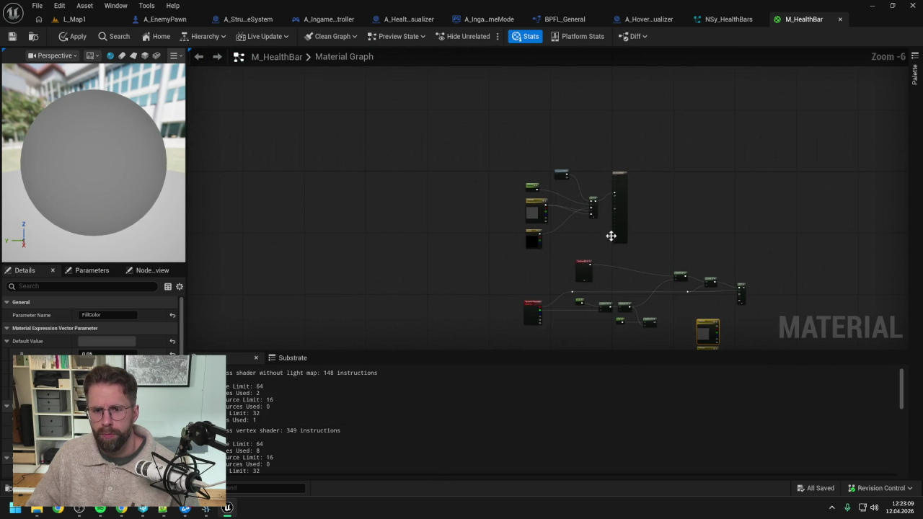
pyautogui.scroll(-4, 573, 181)
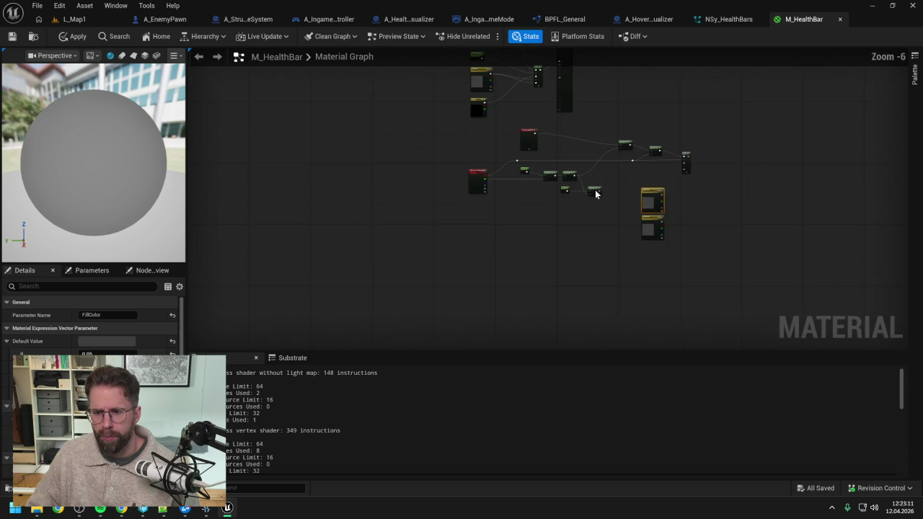
pyautogui.scroll(4, 614, 165)
pyautogui.moveTo(541, 171); pyautogui.dragTo(571, 214)
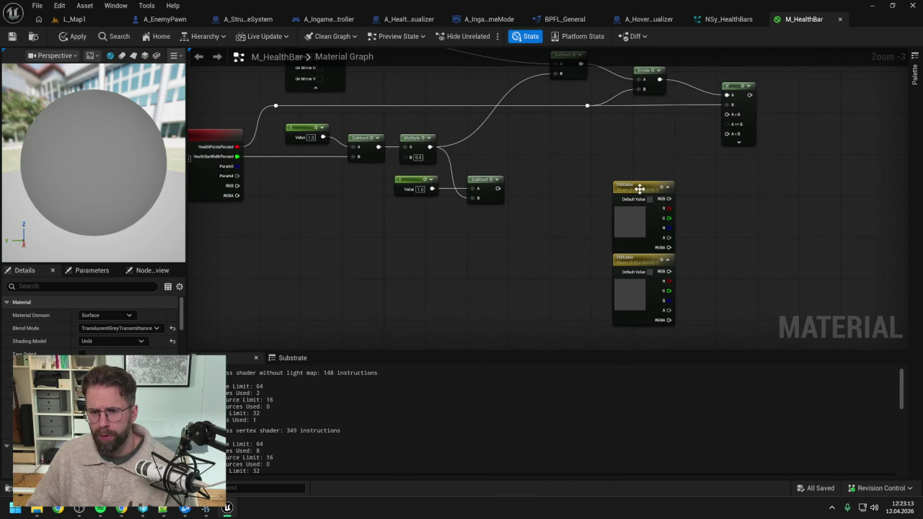
pyautogui.doubleClick(636, 223)
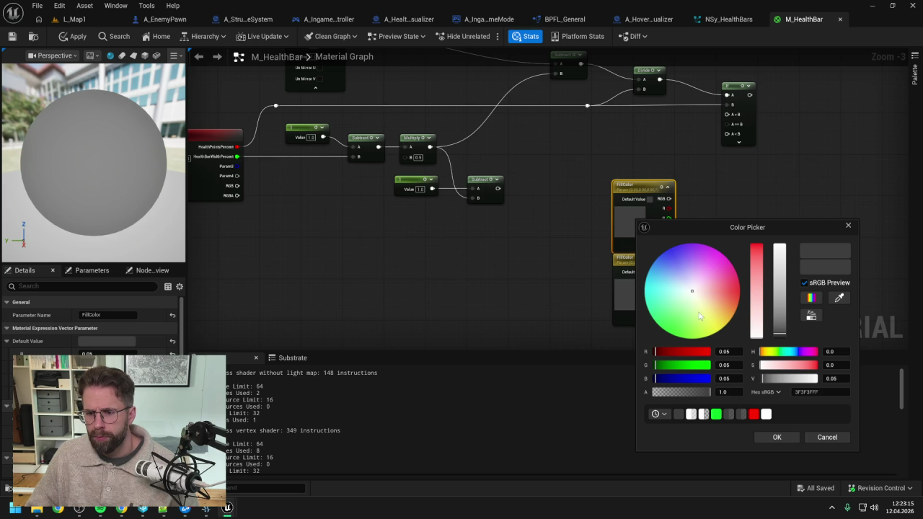
pyautogui.moveTo(763, 378)
pyautogui.mouseDown()
pyautogui.moveTo(817, 378)
pyautogui.moveTo(817, 365)
pyautogui.mouseUp()
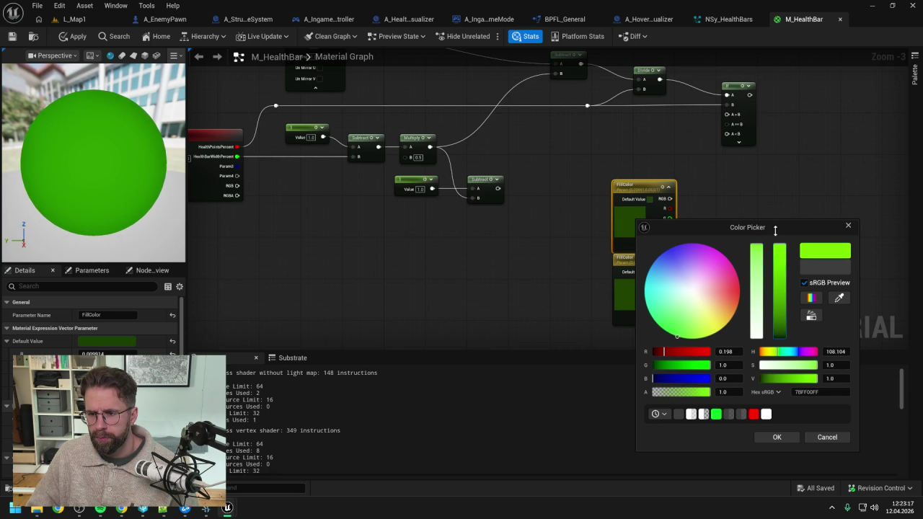
pyautogui.click(730, 351)
pyautogui.write('0')
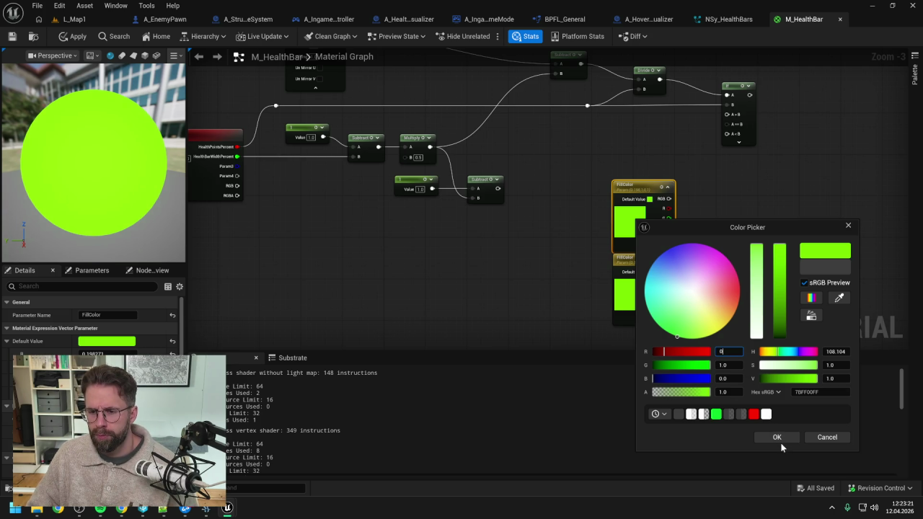
pyautogui.click(778, 440)
pyautogui.click(721, 271)
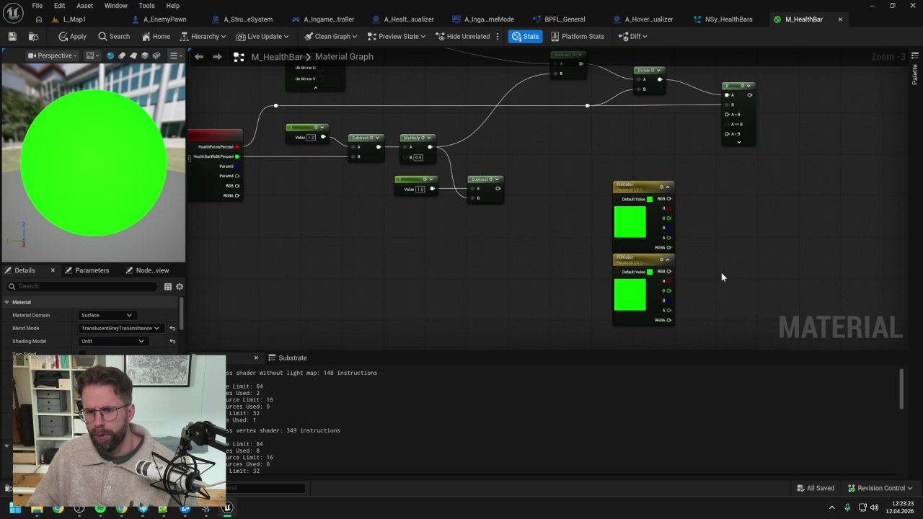
# - Add a black Constant3Vector, delete the upper FillColor node, and move the constant into its spot
pyautogui.moveTo(572, 229); pyautogui.dragTo(622, 332)
pyautogui.scroll(-1, 589, 266)
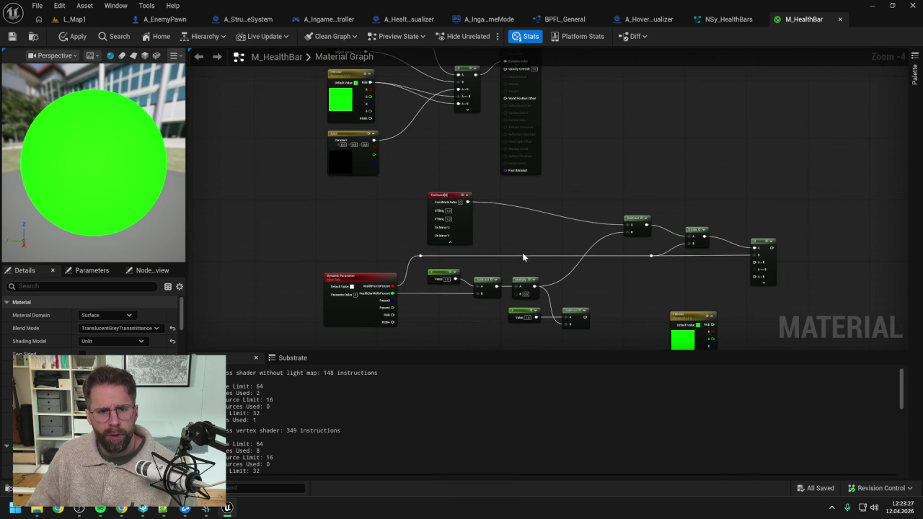
pyautogui.moveTo(523, 257); pyautogui.dragTo(569, 327)
pyautogui.moveTo(472, 238)
pyautogui.mouseDown()
pyautogui.moveTo(476, 208)
pyautogui.moveTo(389, 95)
pyautogui.mouseUp()
pyautogui.hotkey('ctrl', 'v')
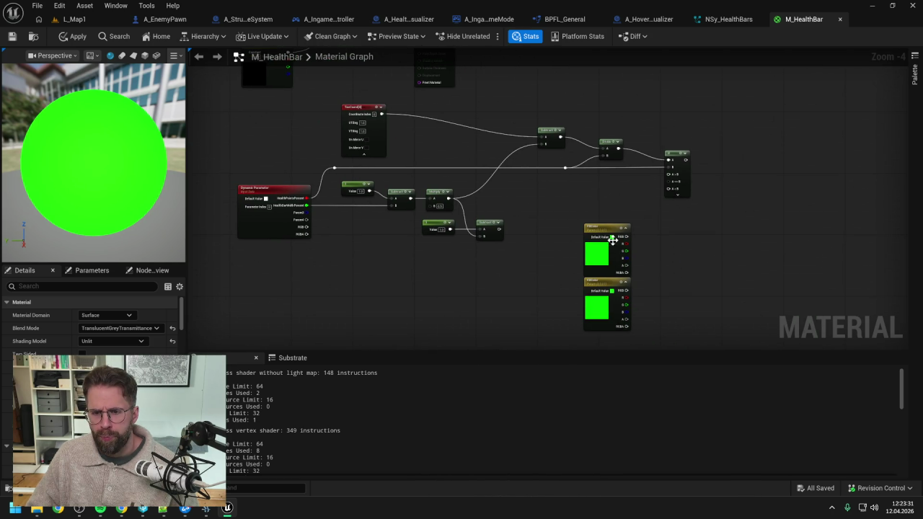
pyautogui.click(662, 256)
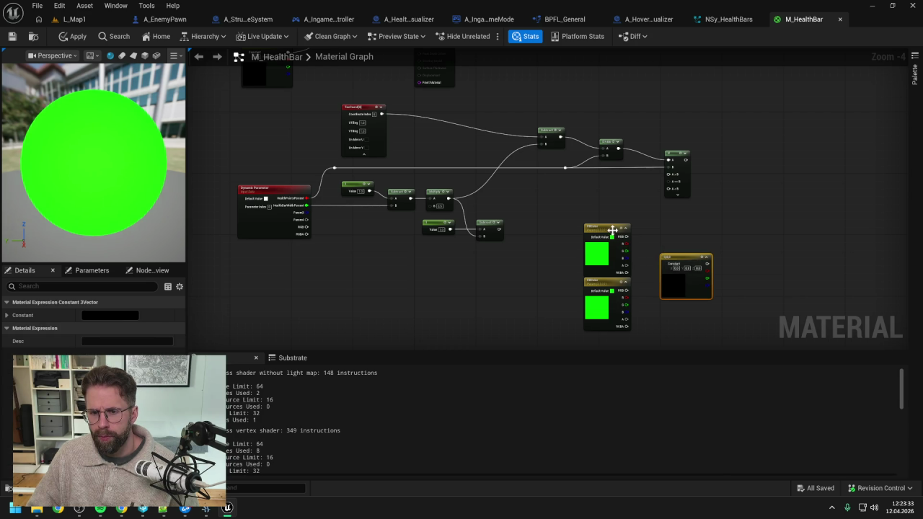
pyautogui.click(613, 231)
pyautogui.press('Delete')
pyautogui.moveTo(683, 258); pyautogui.dragTo(615, 230)
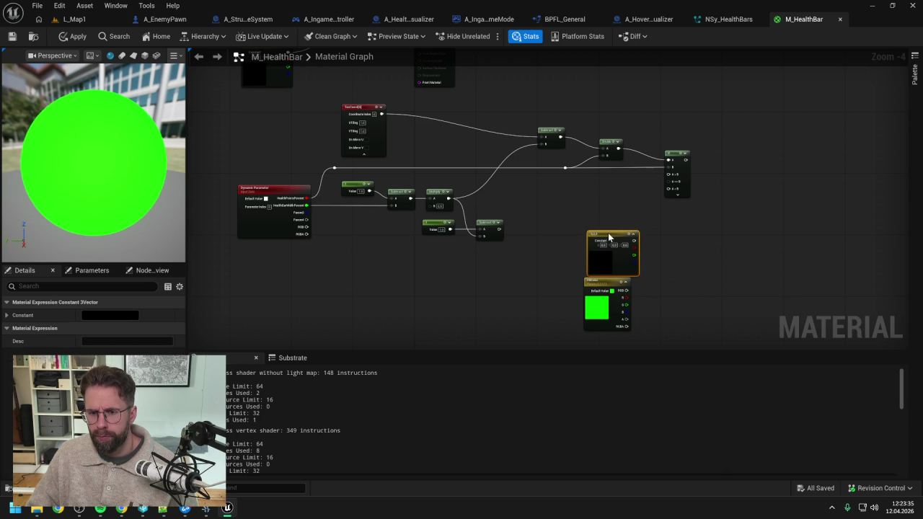
# - Set the Constant3Vector's R, G and B values to 0.05 each
pyautogui.doubleClick(597, 264)
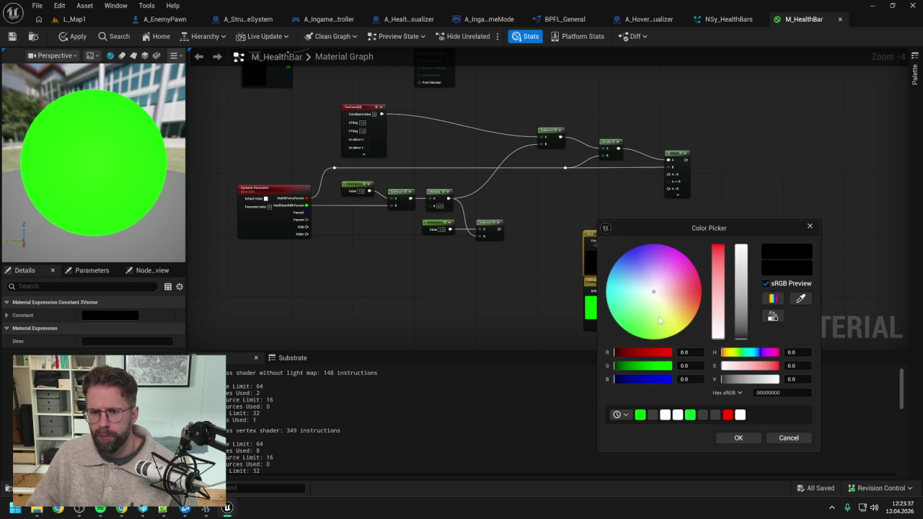
pyautogui.click(685, 352)
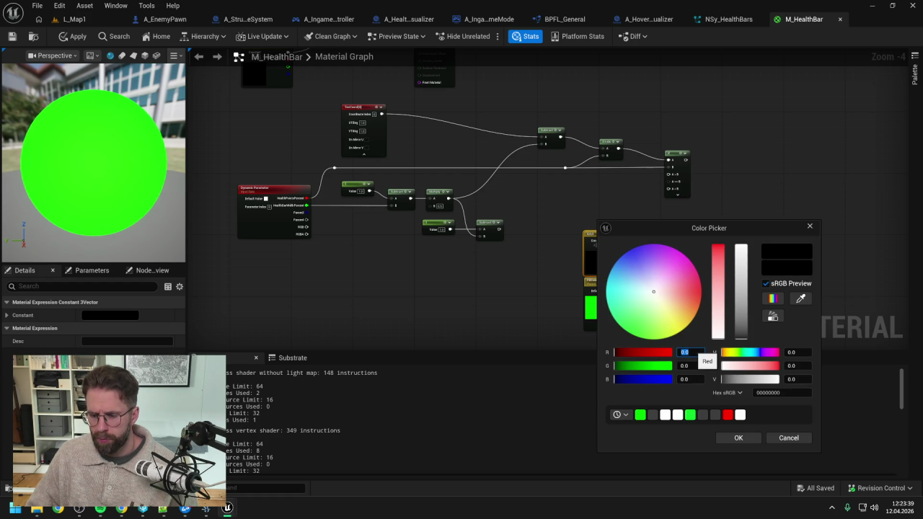
pyautogui.write('0.05')
pyautogui.press('Tab')
pyautogui.write('0.05')
pyautogui.press('Tab')
pyautogui.write('0.05')
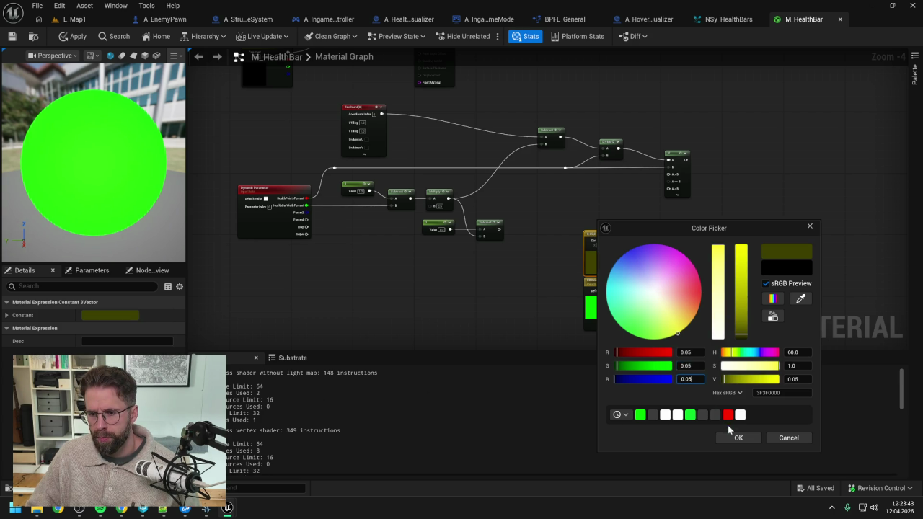
pyautogui.click(736, 437)
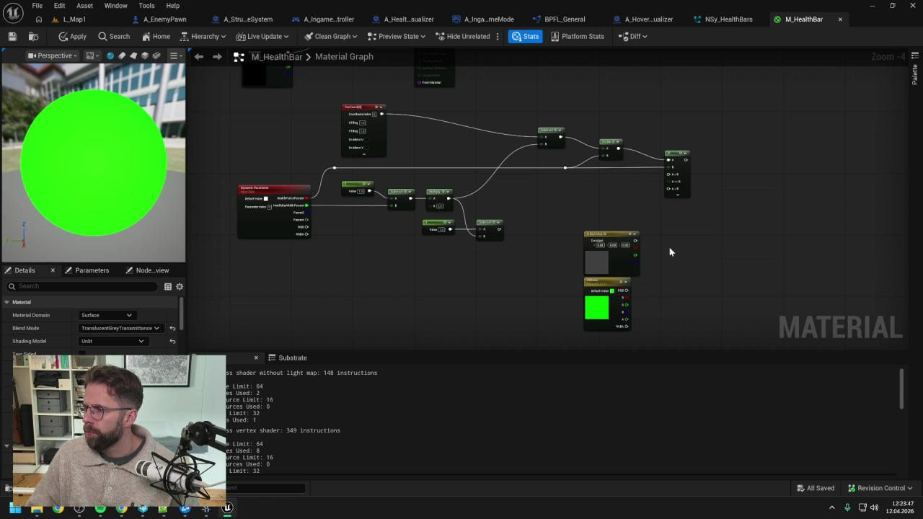
pyautogui.scroll(1, 650, 213)
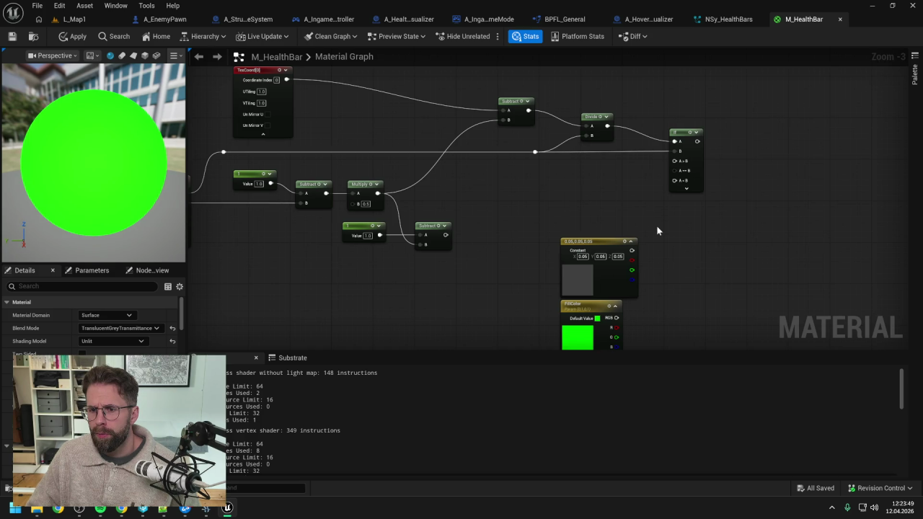
# - Wire the grey constant into If A>B and FillColor RGB into A<B, then arrange those nodes
pyautogui.moveTo(632, 250)
pyautogui.mouseDown()
pyautogui.moveTo(672, 160)
pyautogui.moveTo(642, 245)
pyautogui.moveTo(674, 170)
pyautogui.mouseUp()
pyautogui.moveTo(615, 299); pyautogui.dragTo(684, 162)
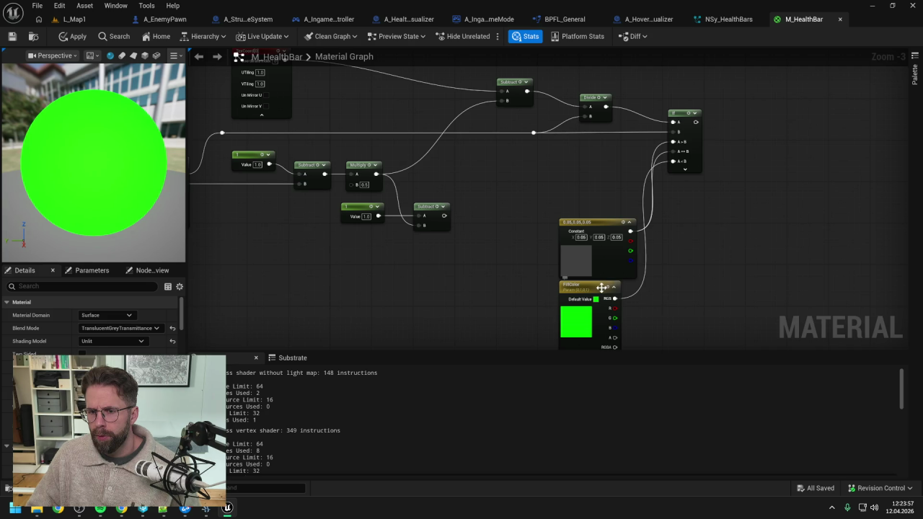
pyautogui.moveTo(602, 288); pyautogui.dragTo(648, 287)
pyautogui.moveTo(684, 121); pyautogui.dragTo(725, 121)
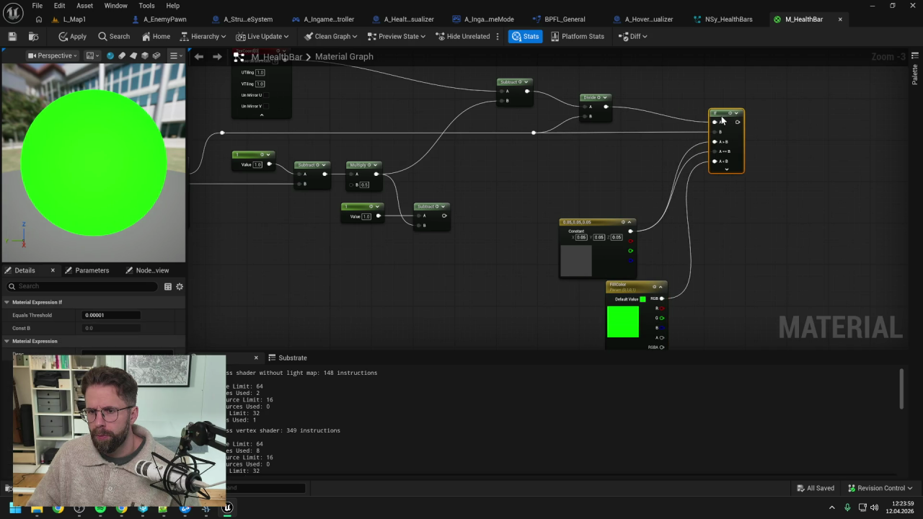
pyautogui.moveTo(598, 221)
pyautogui.mouseDown()
pyautogui.moveTo(604, 175)
pyautogui.moveTo(595, 170)
pyautogui.mouseUp()
pyautogui.moveTo(622, 287)
pyautogui.mouseDown()
pyautogui.moveTo(585, 239)
pyautogui.moveTo(519, 216)
pyautogui.moveTo(581, 250)
pyautogui.moveTo(613, 253)
pyautogui.moveTo(636, 275)
pyautogui.mouseUp()
pyautogui.click(596, 241)
# - Shift the TexCoord node to the right to tidy the layout
pyautogui.moveTo(383, 131)
pyautogui.mouseDown()
pyautogui.moveTo(555, 132)
pyautogui.moveTo(516, 132)
pyautogui.mouseUp()
pyautogui.click(592, 217)
pyautogui.moveTo(593, 216)
pyautogui.mouseDown()
pyautogui.moveTo(610, 231)
pyautogui.moveTo(610, 200)
pyautogui.moveTo(592, 203)
pyautogui.mouseUp()
pyautogui.scroll(-1, 606, 197)
pyautogui.scroll(1, 586, 183)
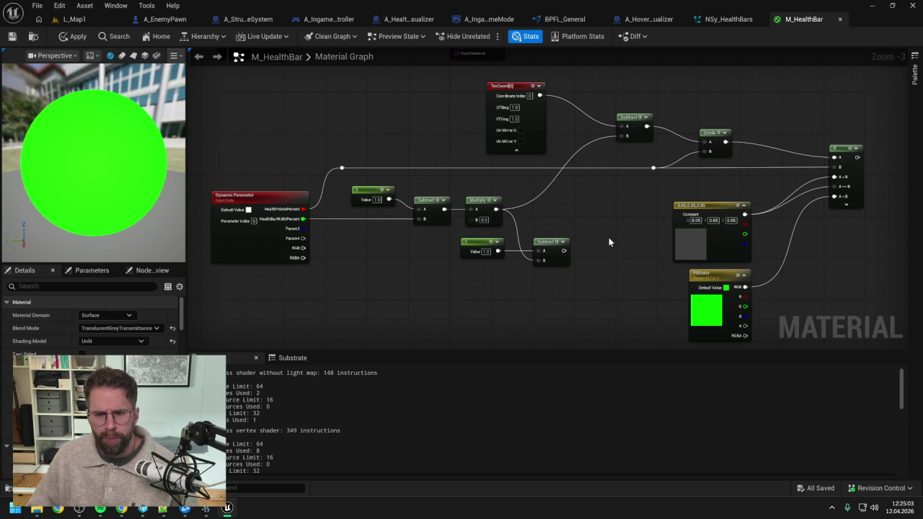
# - Add a reroute point on the Multiply-to-Subtract wire and nudge the Subtract and constant nodes
pyautogui.doubleClick(575, 157)
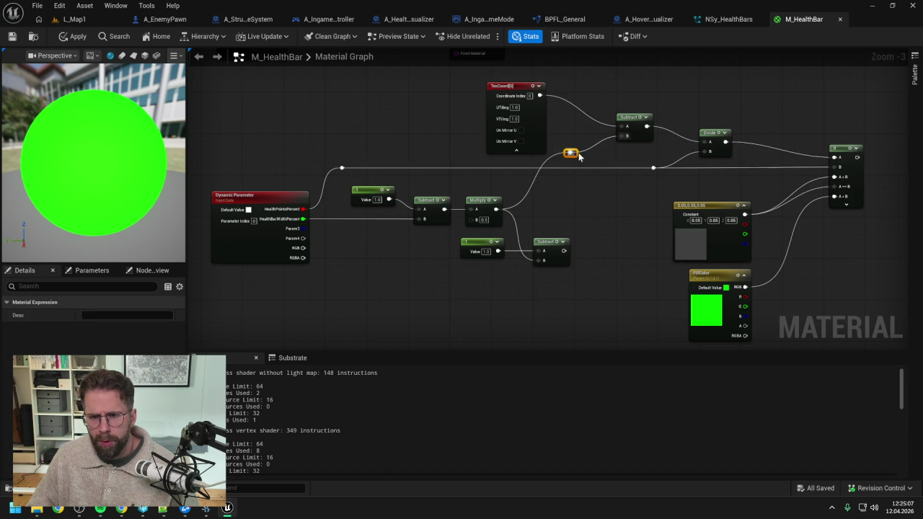
pyautogui.moveTo(574, 153)
pyautogui.mouseDown()
pyautogui.moveTo(577, 214)
pyautogui.moveTo(570, 216)
pyautogui.mouseUp()
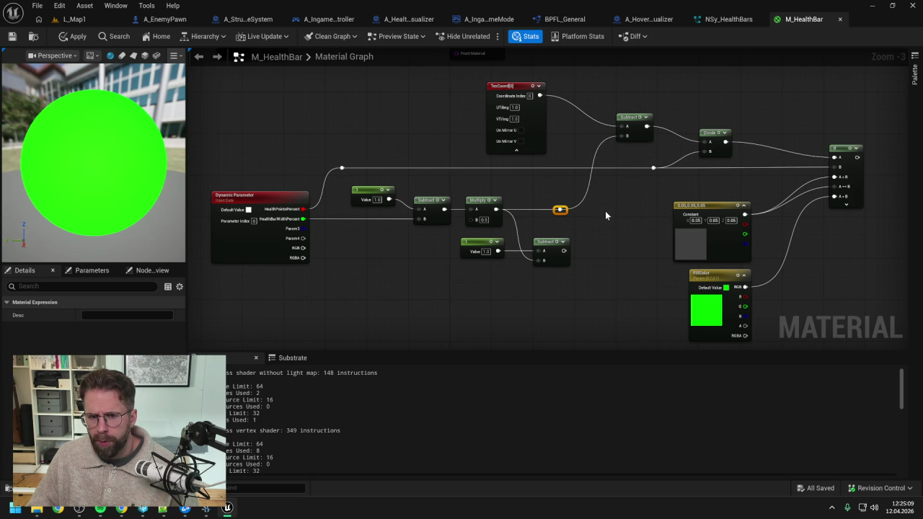
pyautogui.click(625, 209)
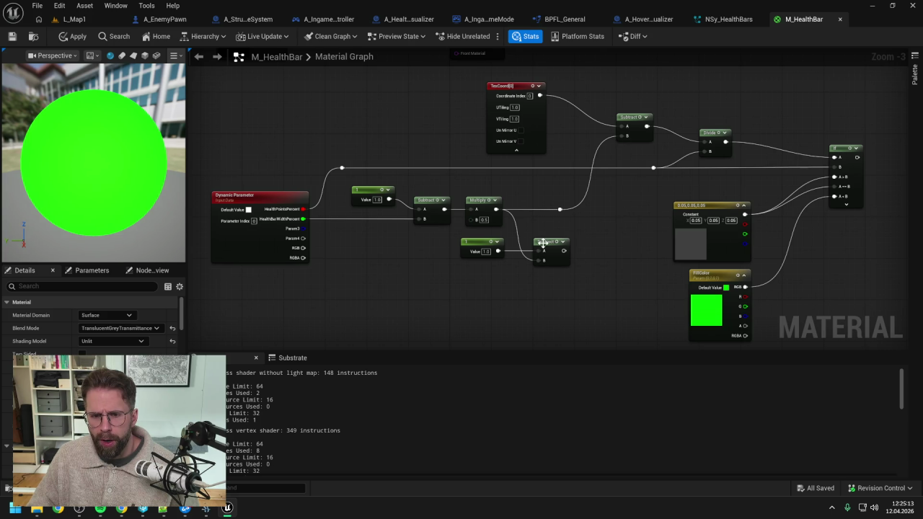
pyautogui.moveTo(550, 243); pyautogui.dragTo(559, 241)
pyautogui.moveTo(480, 245)
pyautogui.mouseDown()
pyautogui.moveTo(464, 248)
pyautogui.moveTo(474, 251)
pyautogui.mouseUp()
pyautogui.click(641, 216)
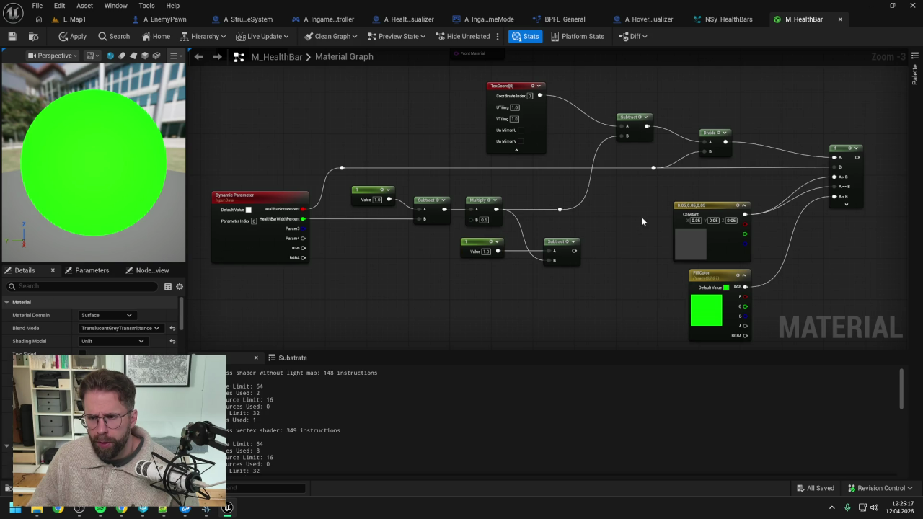
pyautogui.moveTo(641, 216); pyautogui.dragTo(601, 241)
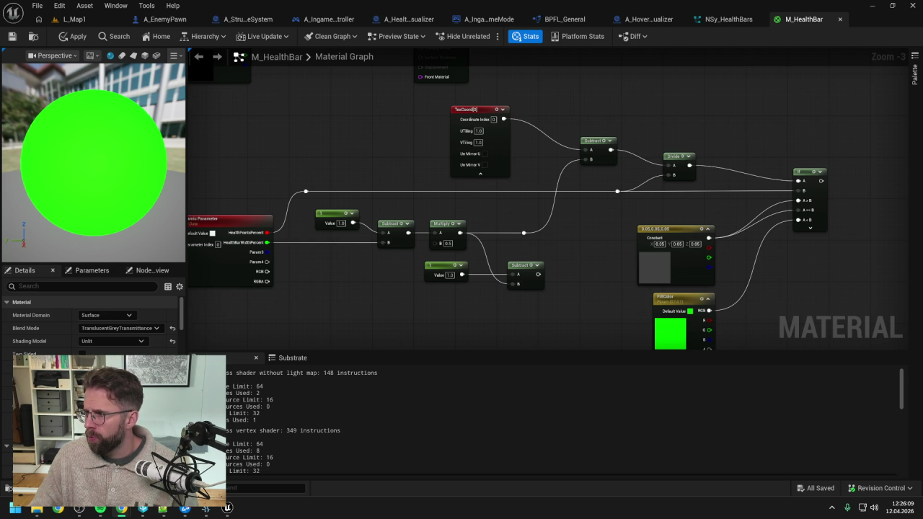
# - Replace the old Emissive Color link with the If node's output and reposition the material output node
pyautogui.moveTo(827, 243)
pyautogui.mouseDown()
pyautogui.moveTo(743, 245)
pyautogui.moveTo(782, 253)
pyautogui.mouseUp()
pyautogui.scroll(-1, 741, 243)
pyautogui.moveTo(621, 189); pyautogui.dragTo(628, 271)
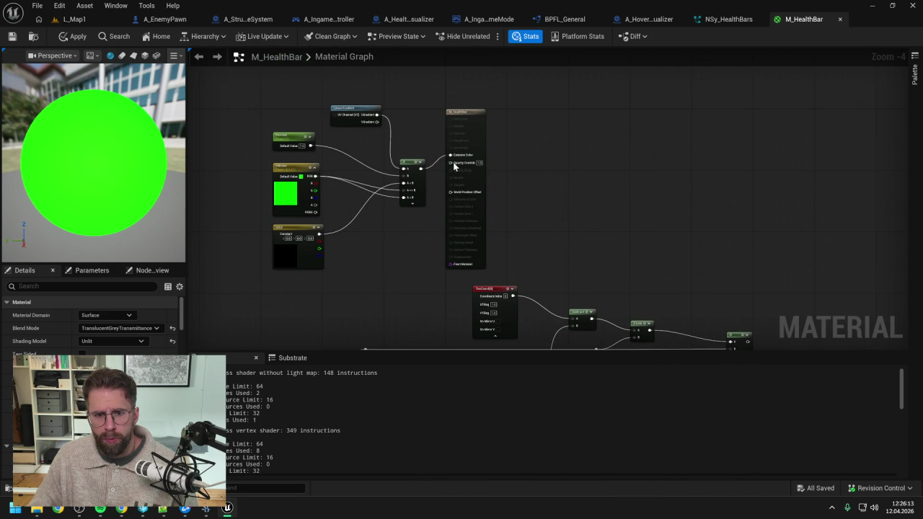
pyautogui.keyDown('alt'); pyautogui.click(450, 155); pyautogui.keyUp('alt')
pyautogui.moveTo(451, 155)
pyautogui.mouseDown()
pyautogui.moveTo(820, 185)
pyautogui.moveTo(726, 189)
pyautogui.mouseUp()
pyautogui.press('Escape')
pyautogui.moveTo(475, 110)
pyautogui.mouseDown()
pyautogui.moveTo(851, 202)
pyautogui.moveTo(664, 110)
pyautogui.moveTo(678, 180)
pyautogui.mouseUp()
pyautogui.scroll(2, 566, 232)
pyautogui.moveTo(541, 231); pyautogui.dragTo(713, 206)
pyautogui.moveTo(665, 249); pyautogui.dragTo(747, 194)
pyautogui.scroll(-1, 743, 194)
pyautogui.moveTo(829, 96)
pyautogui.mouseDown()
pyautogui.moveTo(797, 140)
pyautogui.moveTo(758, 133)
pyautogui.moveTo(769, 122)
pyautogui.mouseUp()
pyautogui.click(695, 132)
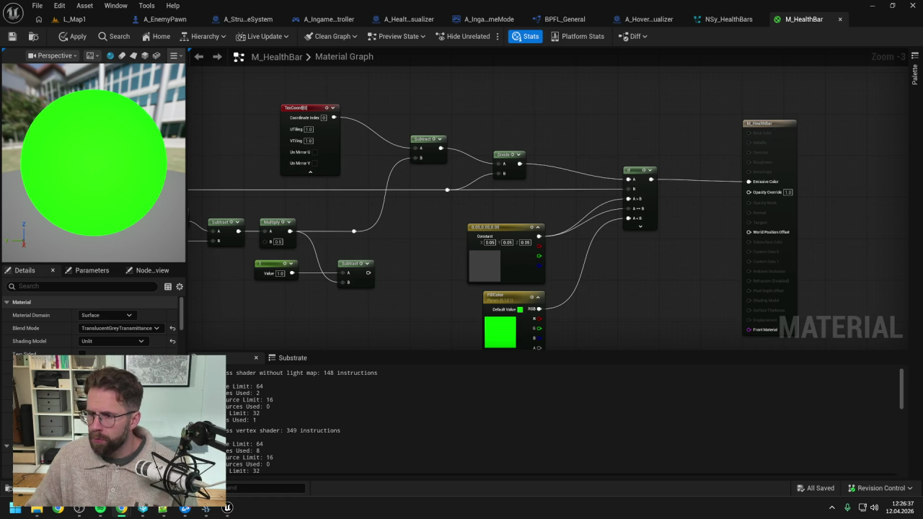
# - Add two reroute points on the Constant wire and connect it into the If node's A>B input
pyautogui.moveTo(672, 300)
pyautogui.mouseDown()
pyautogui.moveTo(726, 276)
pyautogui.moveTo(694, 227)
pyautogui.mouseUp()
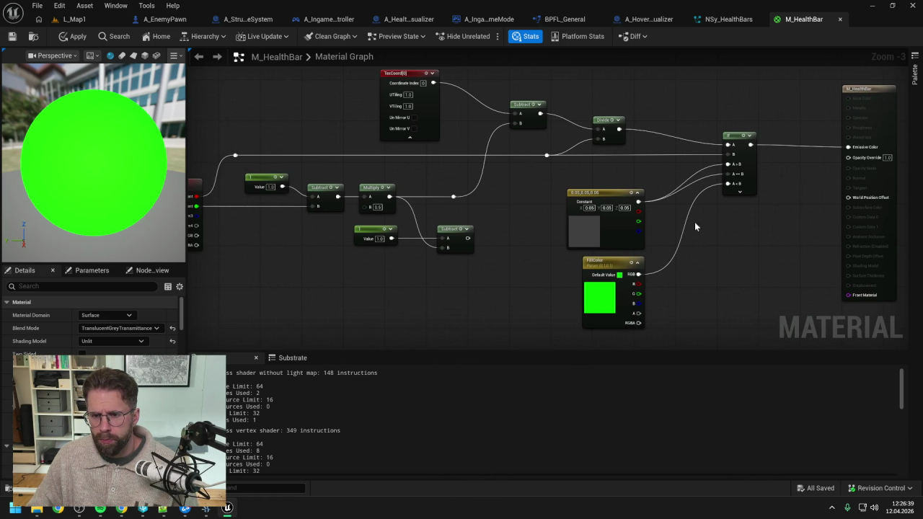
pyautogui.doubleClick(694, 173)
pyautogui.moveTo(693, 172); pyautogui.dragTo(667, 172)
pyautogui.click(691, 172)
pyautogui.doubleClick(691, 171)
pyautogui.moveTo(698, 171); pyautogui.dragTo(729, 178)
pyautogui.click(737, 245)
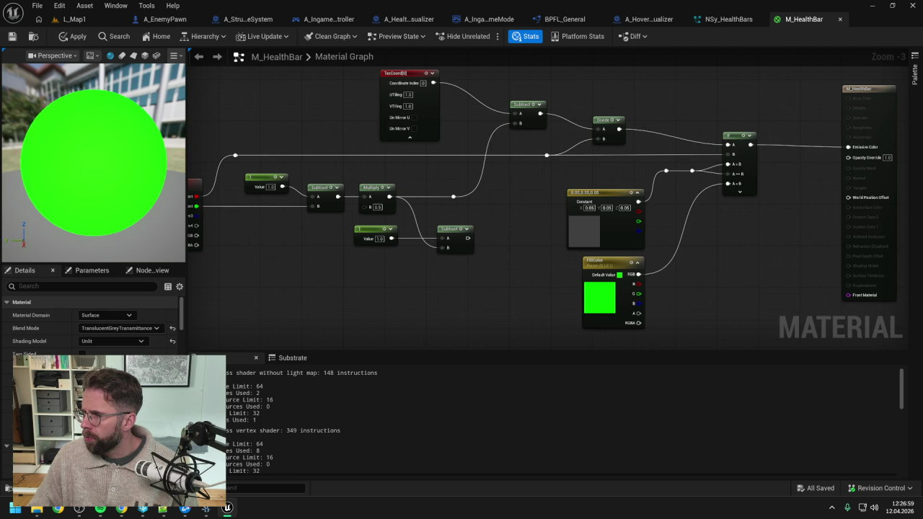
pyautogui.moveTo(487, 261)
pyautogui.mouseDown()
pyautogui.moveTo(523, 233)
pyautogui.moveTo(582, 263)
pyautogui.mouseUp()
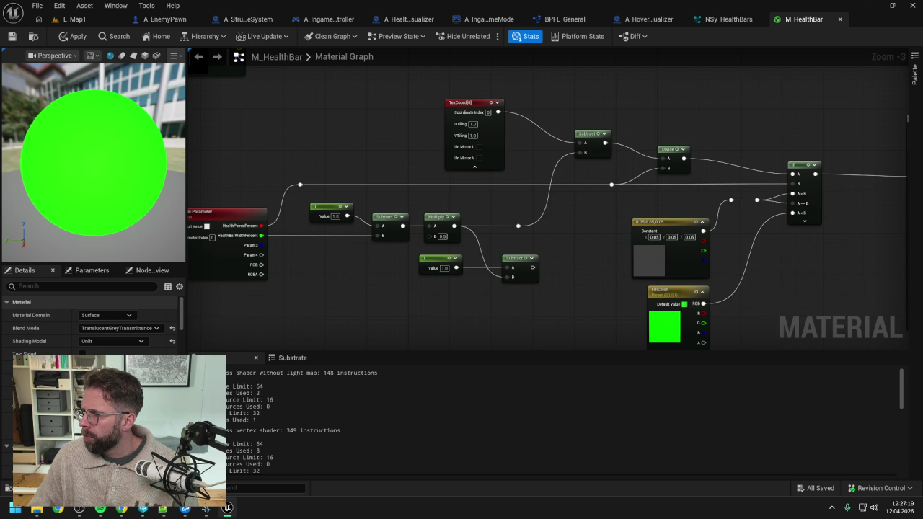
# - Paste a copy of the If node and arrange it beside the Constant and FillColor nodes
pyautogui.moveTo(563, 303)
pyautogui.mouseDown()
pyautogui.moveTo(573, 270)
pyautogui.moveTo(519, 252)
pyautogui.mouseUp()
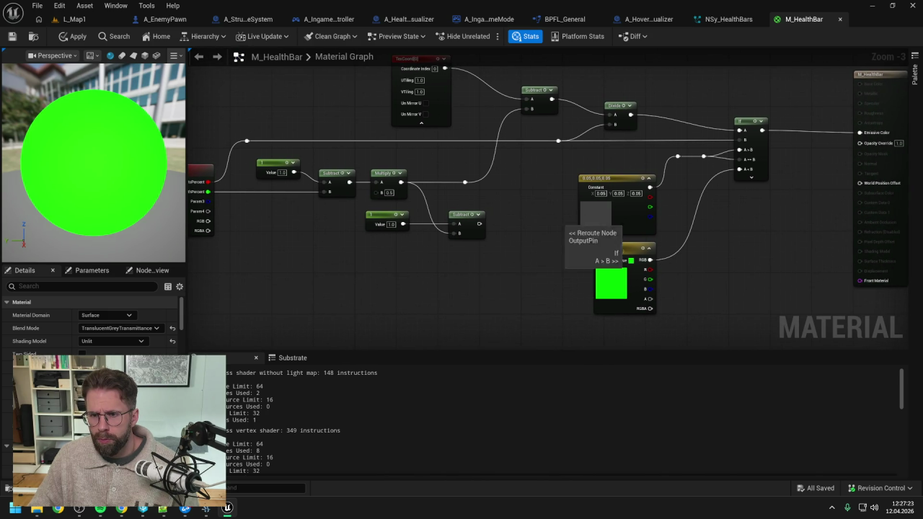
pyautogui.click(750, 121)
pyautogui.hotkey('ctrl', 'c')
pyautogui.moveTo(715, 224); pyautogui.dragTo(712, 157)
pyautogui.hotkey('ctrl', 'v')
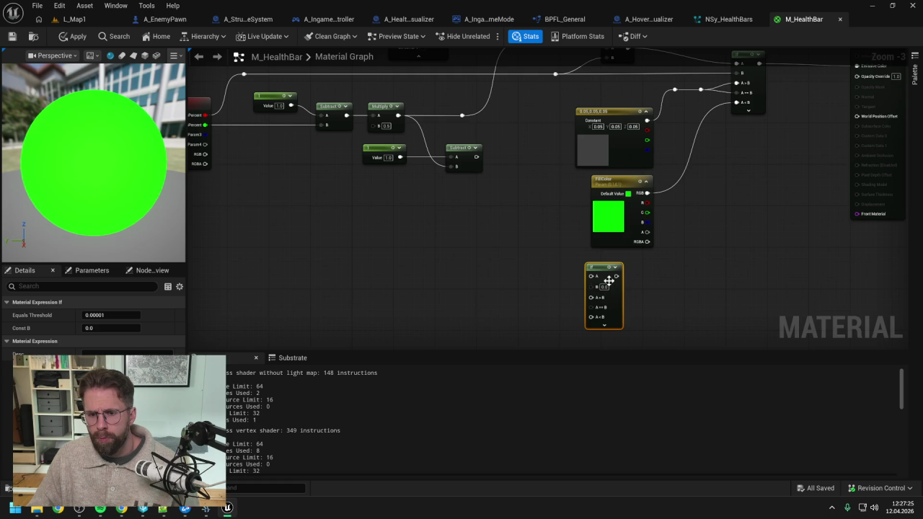
pyautogui.moveTo(609, 281); pyautogui.dragTo(668, 326)
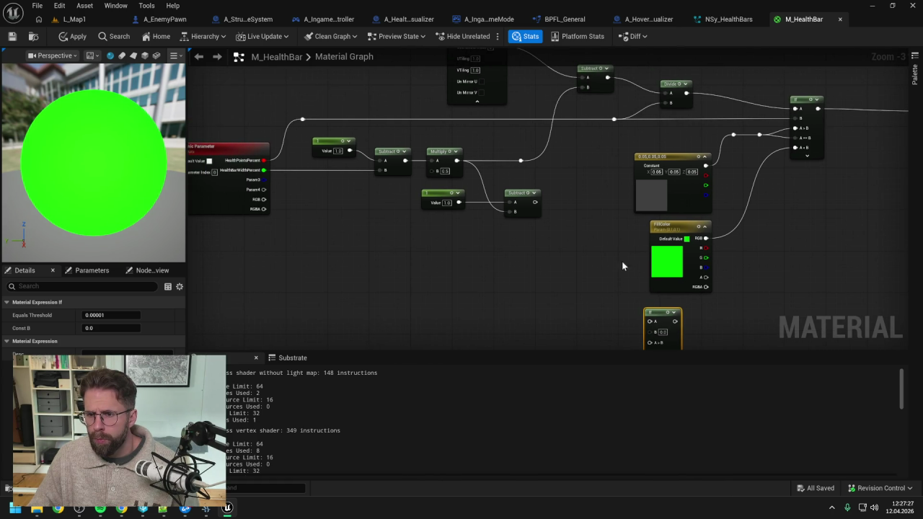
pyautogui.moveTo(669, 154); pyautogui.dragTo(668, 145)
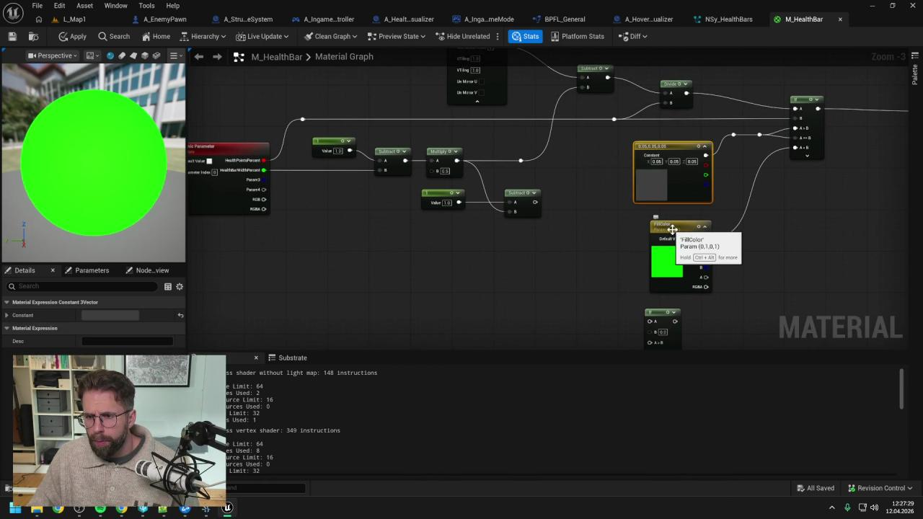
pyautogui.moveTo(678, 234)
pyautogui.mouseDown()
pyautogui.moveTo(742, 193)
pyautogui.moveTo(751, 171)
pyautogui.mouseUp()
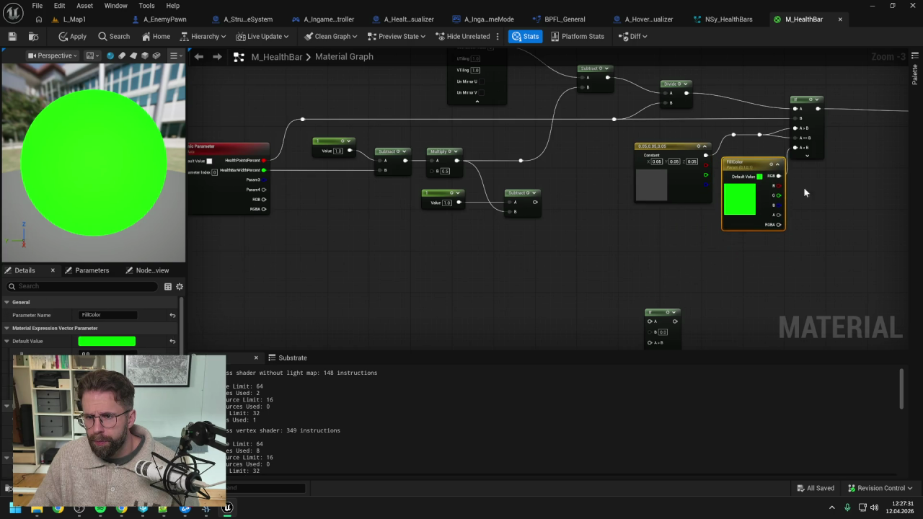
pyautogui.moveTo(820, 198); pyautogui.dragTo(757, 197)
pyautogui.click(745, 103)
pyautogui.moveTo(584, 258); pyautogui.dragTo(640, 201)
pyautogui.moveTo(649, 256); pyautogui.dragTo(636, 189)
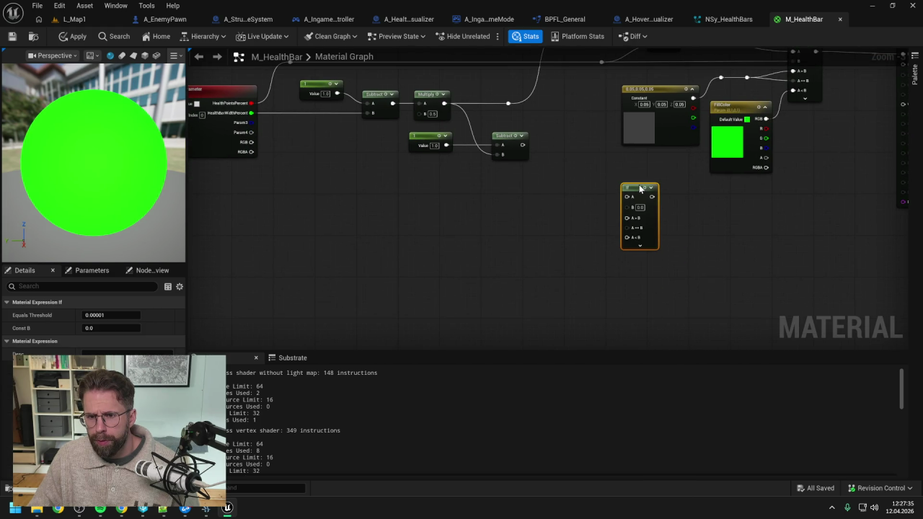
pyautogui.click(597, 184)
pyautogui.scroll(-2, 715, 214)
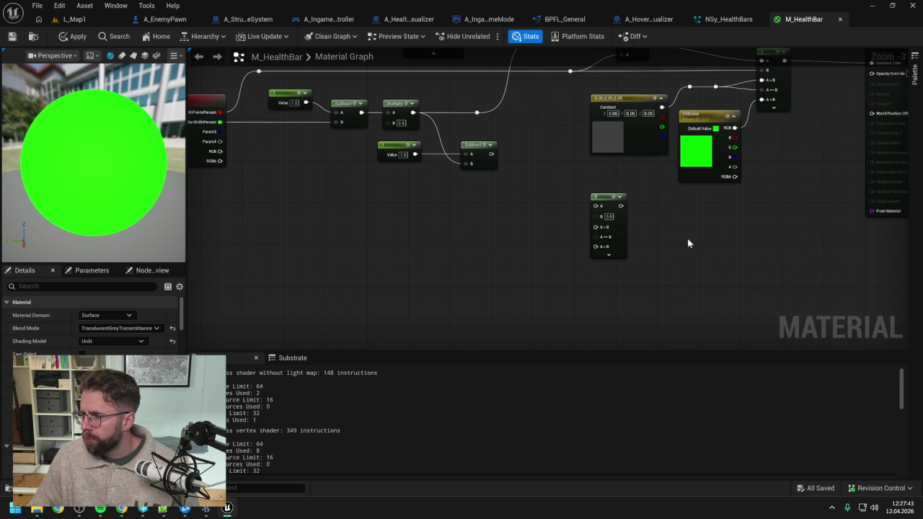
# - Create a Multiply node wired from the pasted If node's output
pyautogui.moveTo(621, 206); pyautogui.dragTo(683, 245)
pyautogui.write('multiply')
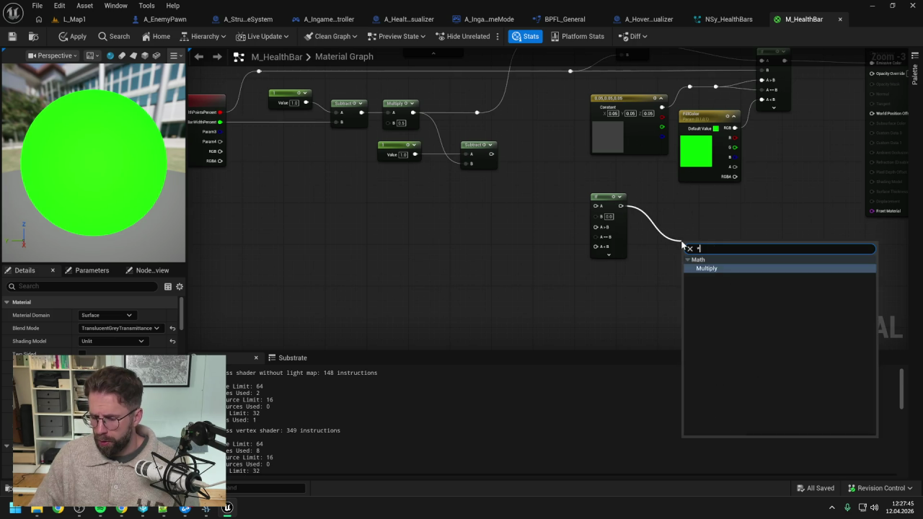
pyautogui.press('Return')
pyautogui.click(653, 296)
# - Paste another If node into Multiply's B input and connect Multiply to Opacity Override
pyautogui.click(602, 205)
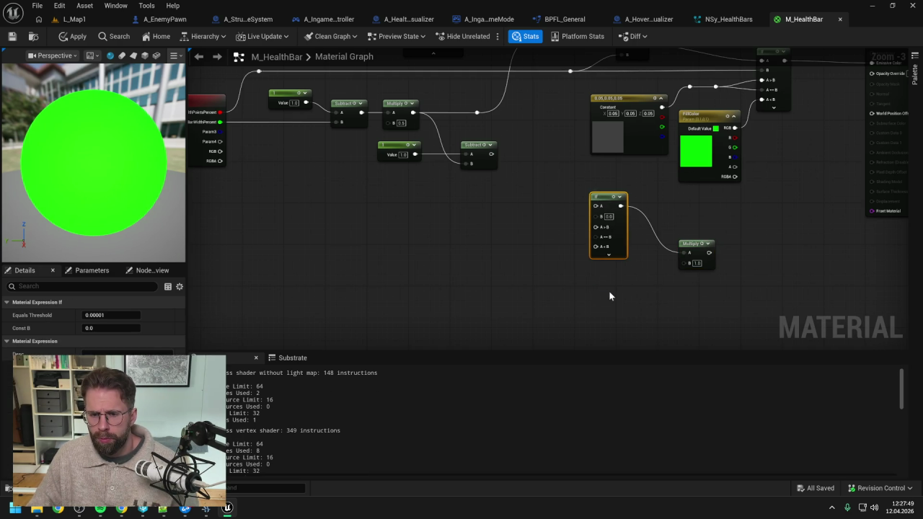
pyautogui.hotkey('ctrl', 'c')
pyautogui.hotkey('ctrl', 'v')
pyautogui.moveTo(646, 304)
pyautogui.mouseDown()
pyautogui.moveTo(688, 262)
pyautogui.moveTo(615, 274)
pyautogui.mouseUp()
pyautogui.moveTo(746, 221); pyautogui.dragTo(661, 246)
pyautogui.click(661, 247)
pyautogui.moveTo(624, 277); pyautogui.dragTo(787, 98)
pyautogui.moveTo(688, 200)
pyautogui.mouseDown()
pyautogui.moveTo(834, 159)
pyautogui.moveTo(620, 242)
pyautogui.mouseUp()
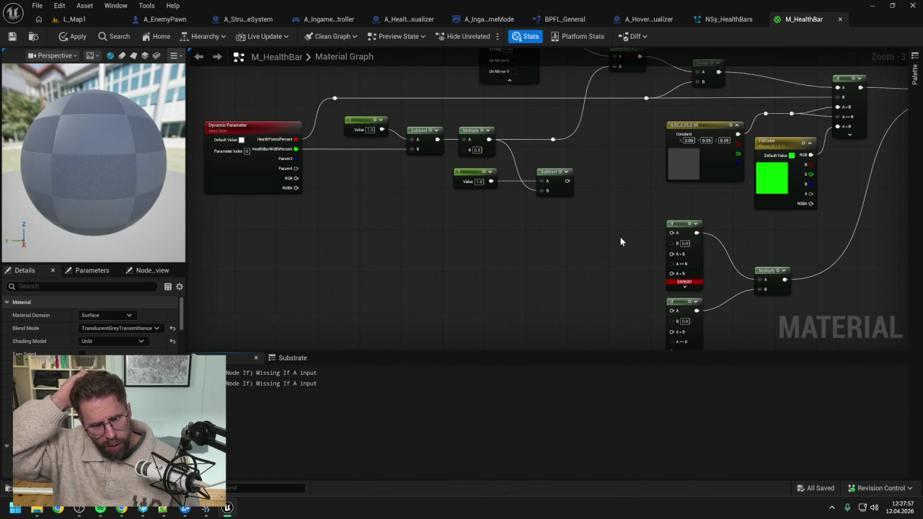
# - Paste a copy of the TexCoord node near the If nodes and move the lower If up
pyautogui.moveTo(620, 237)
pyautogui.mouseDown()
pyautogui.moveTo(604, 241)
pyautogui.moveTo(620, 262)
pyautogui.moveTo(589, 187)
pyautogui.mouseUp()
pyautogui.click(532, 72)
pyautogui.hotkey('ctrl', 'c')
pyautogui.hotkey('ctrl', 'v')
pyautogui.moveTo(513, 277)
pyautogui.mouseDown()
pyautogui.moveTo(508, 168)
pyautogui.moveTo(502, 236)
pyautogui.mouseUp()
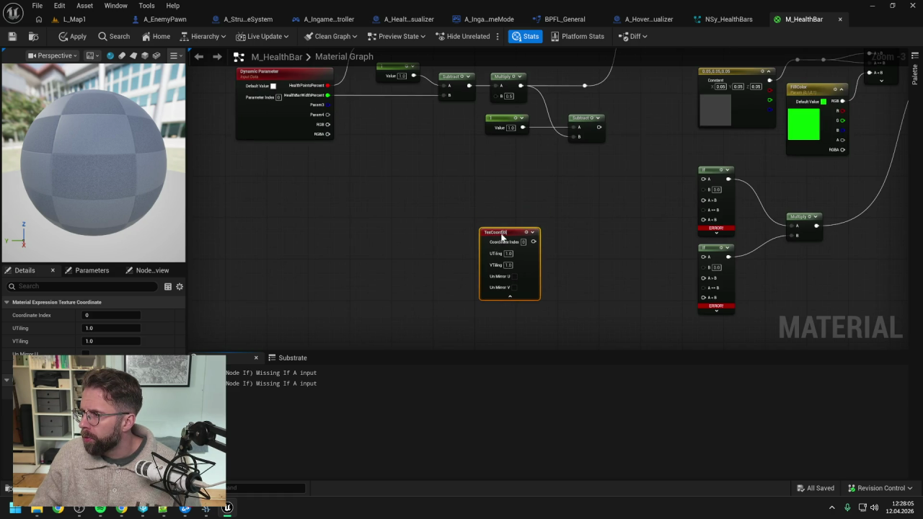
pyautogui.moveTo(710, 227)
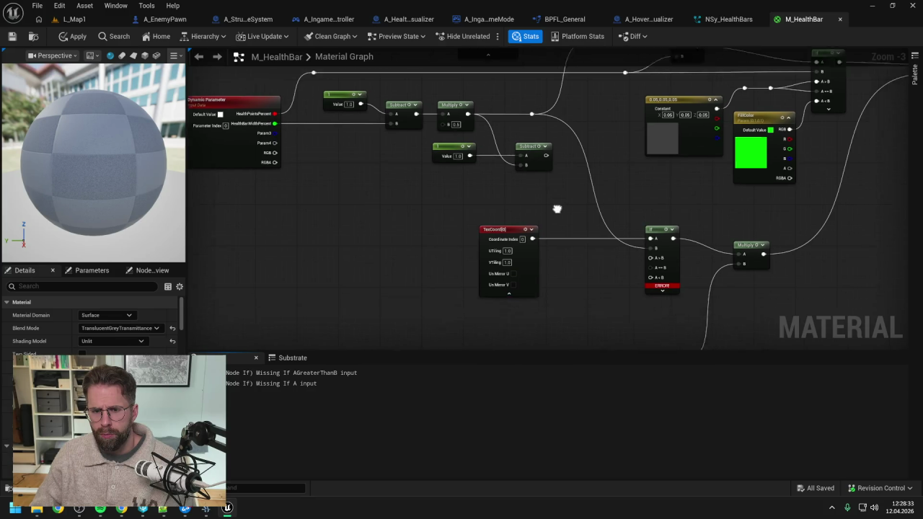
pyautogui.moveTo(556, 209); pyautogui.dragTo(549, 165)
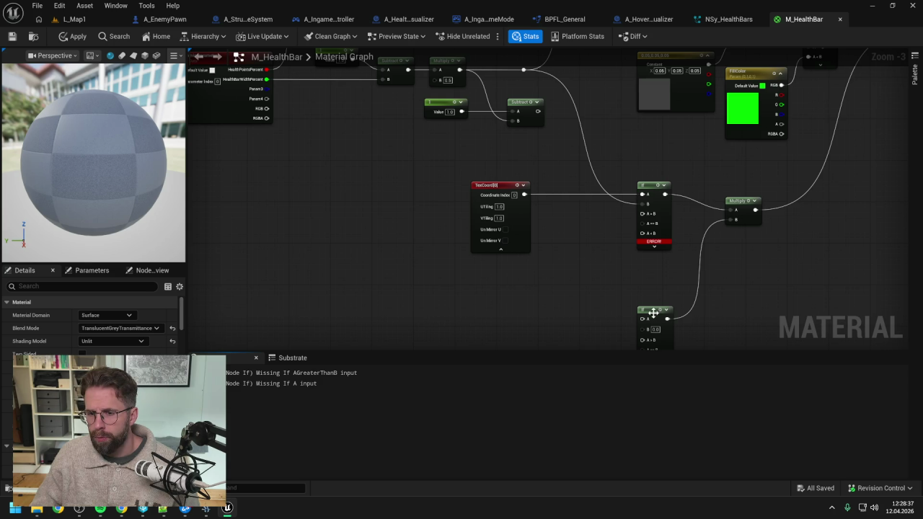
pyautogui.moveTo(653, 313); pyautogui.dragTo(654, 272)
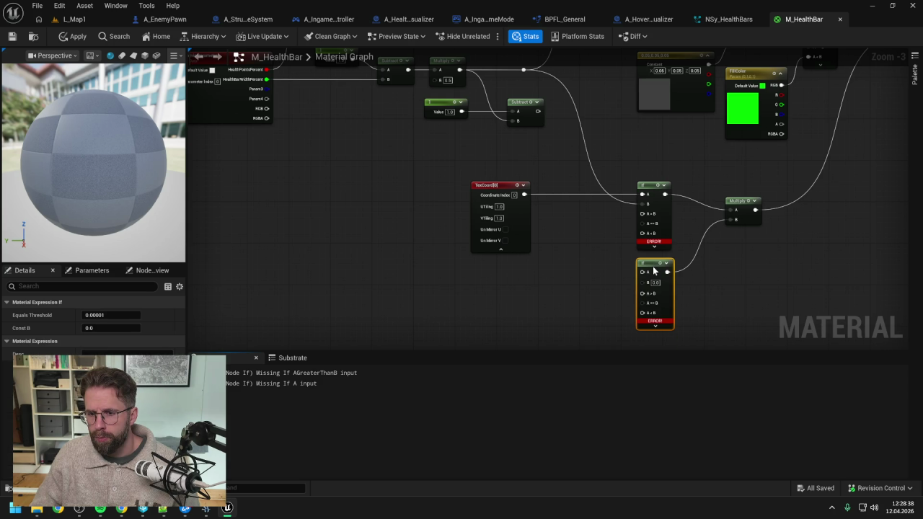
# - Route the TexCoord and Subtract outputs through reroute points into the If nodes' A inputs
pyautogui.doubleClick(550, 195)
pyautogui.moveTo(555, 207)
pyautogui.mouseDown()
pyautogui.moveTo(551, 216)
pyautogui.moveTo(601, 216)
pyautogui.moveTo(579, 207)
pyautogui.moveTo(613, 221)
pyautogui.moveTo(638, 292)
pyautogui.moveTo(641, 272)
pyautogui.mouseUp()
pyautogui.doubleClick(576, 205)
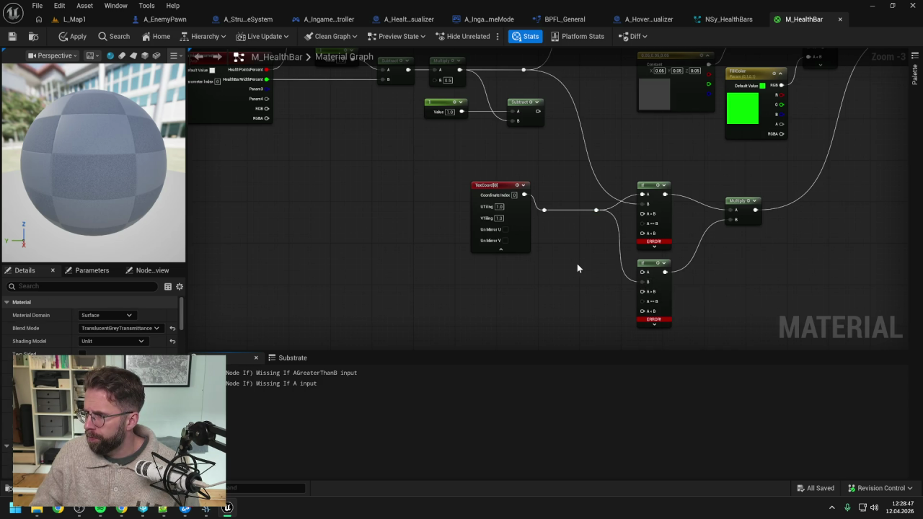
pyautogui.moveTo(582, 260); pyautogui.dragTo(587, 286)
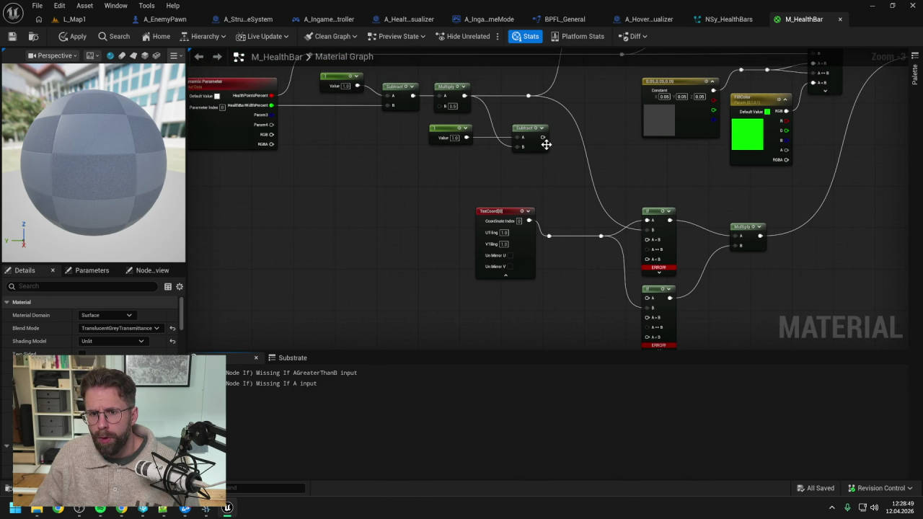
pyautogui.moveTo(542, 137)
pyautogui.mouseDown()
pyautogui.moveTo(638, 316)
pyautogui.moveTo(647, 298)
pyautogui.mouseUp()
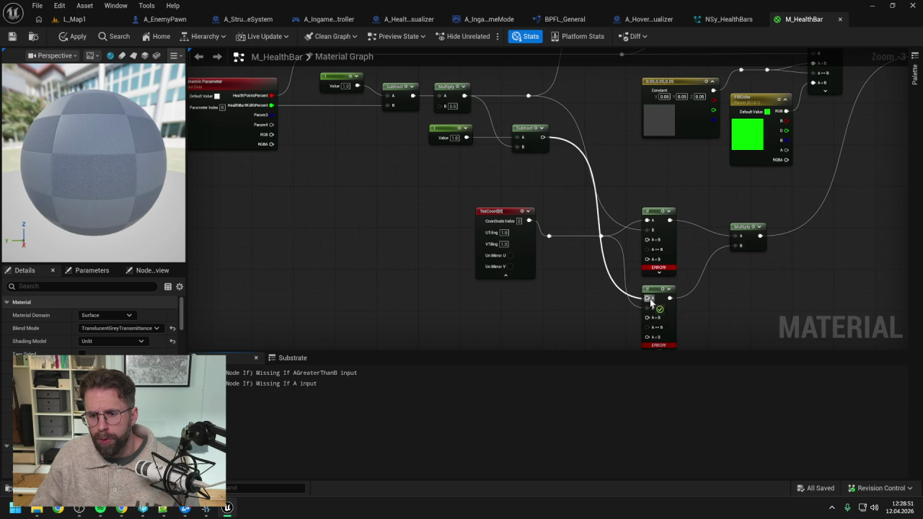
pyautogui.doubleClick(607, 280)
pyautogui.moveTo(608, 280)
pyautogui.mouseDown()
pyautogui.moveTo(598, 301)
pyautogui.moveTo(593, 239)
pyautogui.mouseUp()
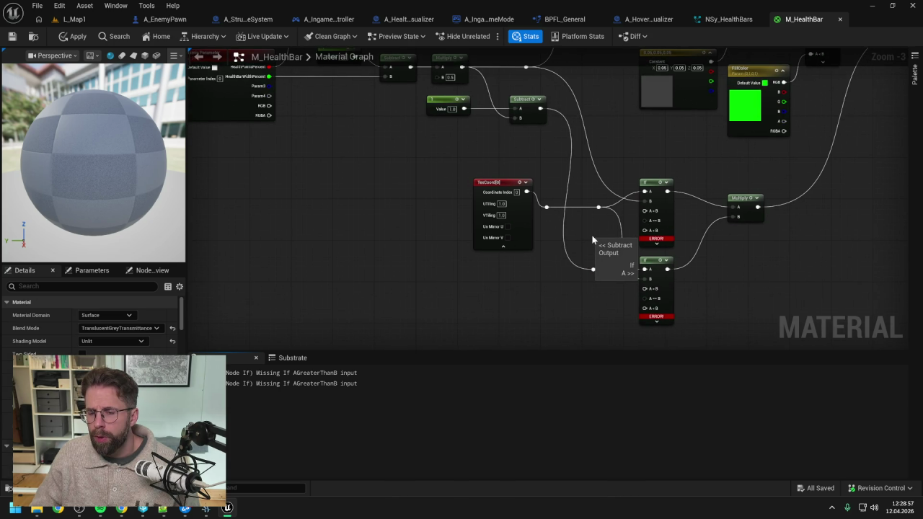
pyautogui.moveTo(640, 153); pyautogui.dragTo(649, 171)
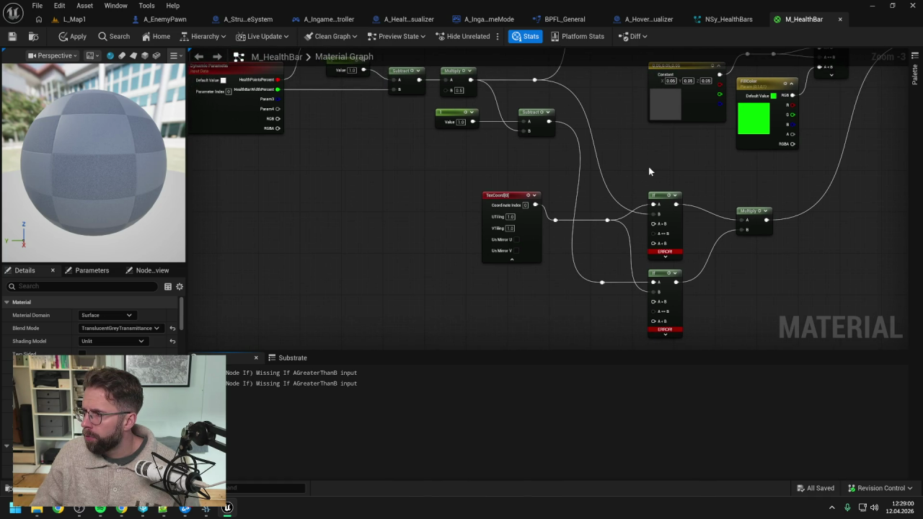
# - Feed Constants 1.0 and 0.0 into A>B and A<B of both If nodes and apply
pyautogui.click(587, 236)
pyautogui.moveTo(597, 242)
pyautogui.mouseDown()
pyautogui.moveTo(580, 234)
pyautogui.moveTo(605, 268)
pyautogui.moveTo(586, 283)
pyautogui.moveTo(586, 330)
pyautogui.moveTo(584, 310)
pyautogui.moveTo(606, 285)
pyautogui.mouseUp()
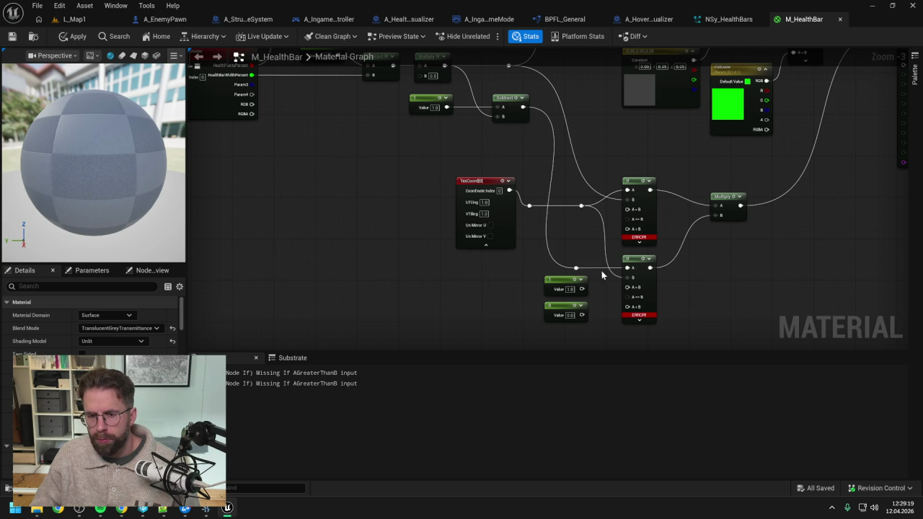
pyautogui.moveTo(582, 289); pyautogui.dragTo(628, 209)
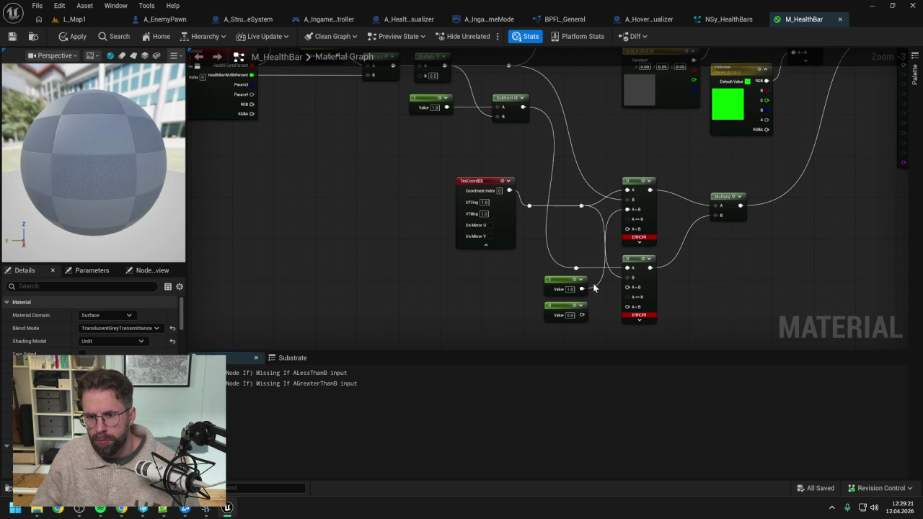
pyautogui.moveTo(582, 314); pyautogui.dragTo(627, 229)
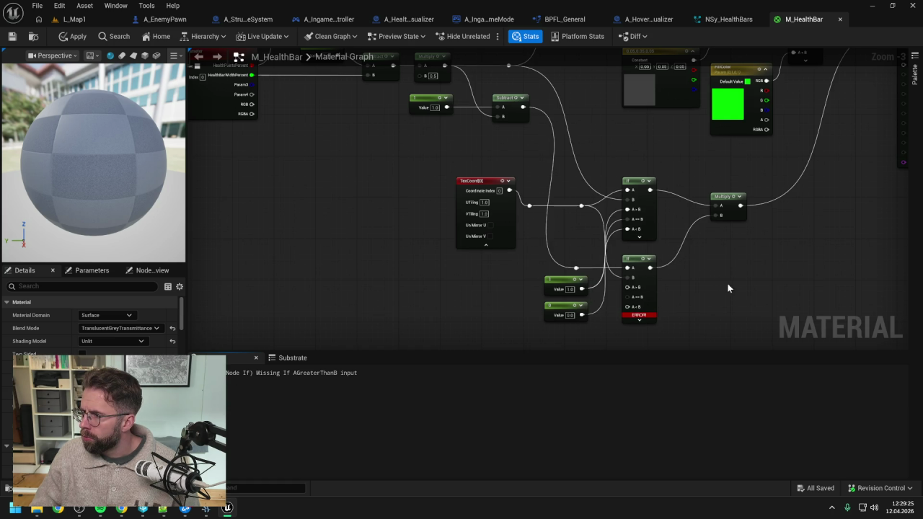
pyautogui.moveTo(728, 289); pyautogui.dragTo(735, 266)
pyautogui.moveTo(587, 268); pyautogui.dragTo(633, 267)
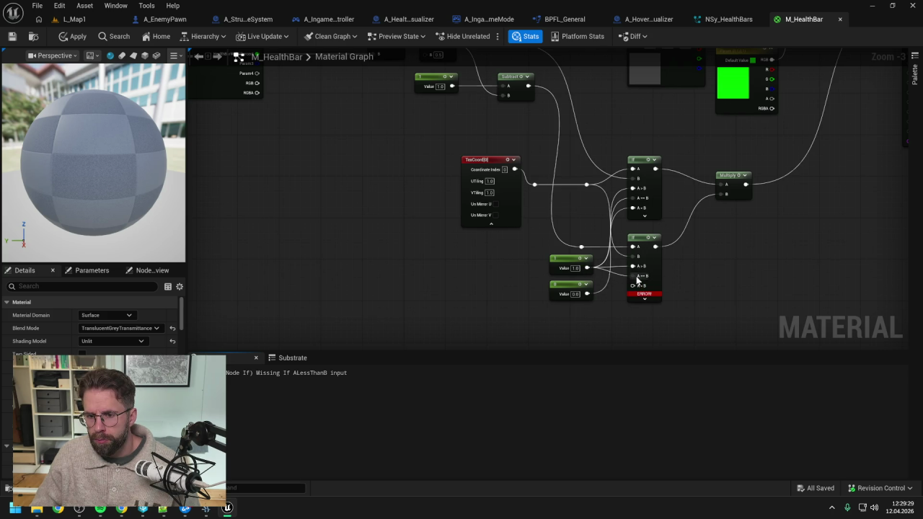
pyautogui.moveTo(587, 294); pyautogui.dragTo(633, 288)
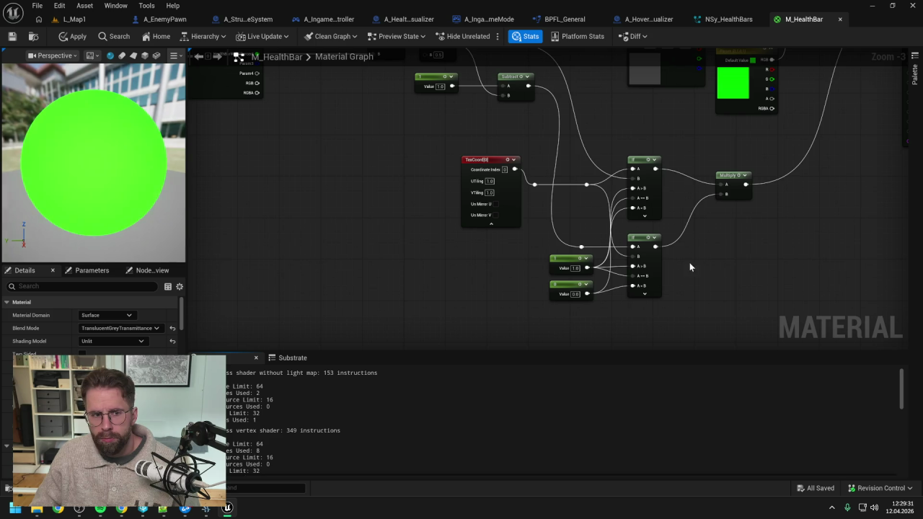
pyautogui.click(74, 36)
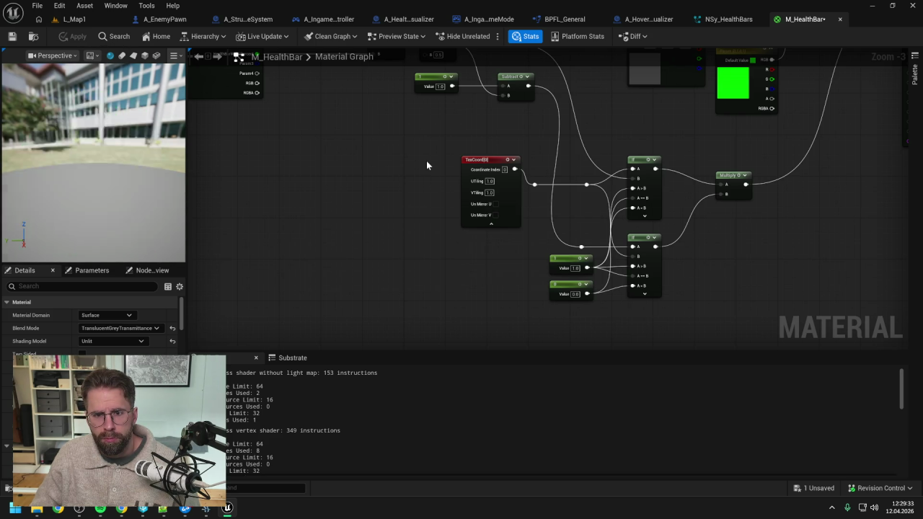
pyautogui.scroll(-1, 426, 161)
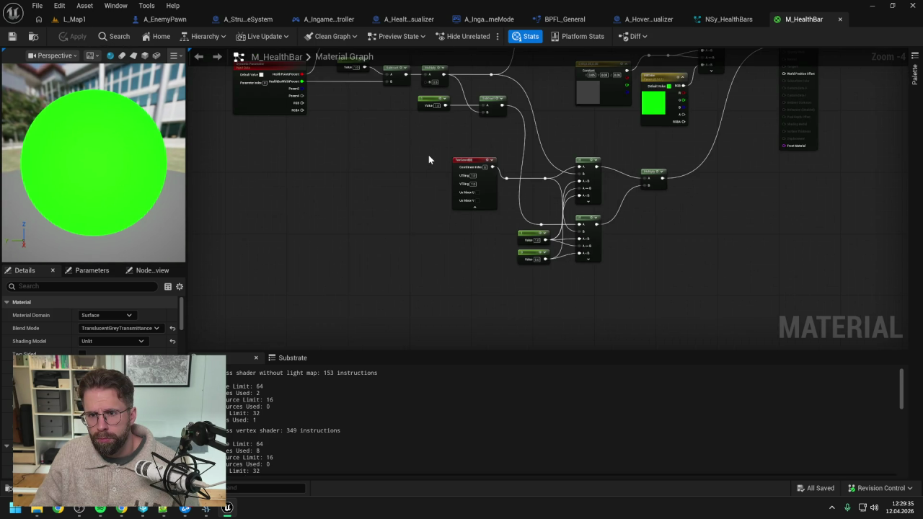
pyautogui.moveTo(426, 164); pyautogui.dragTo(433, 252)
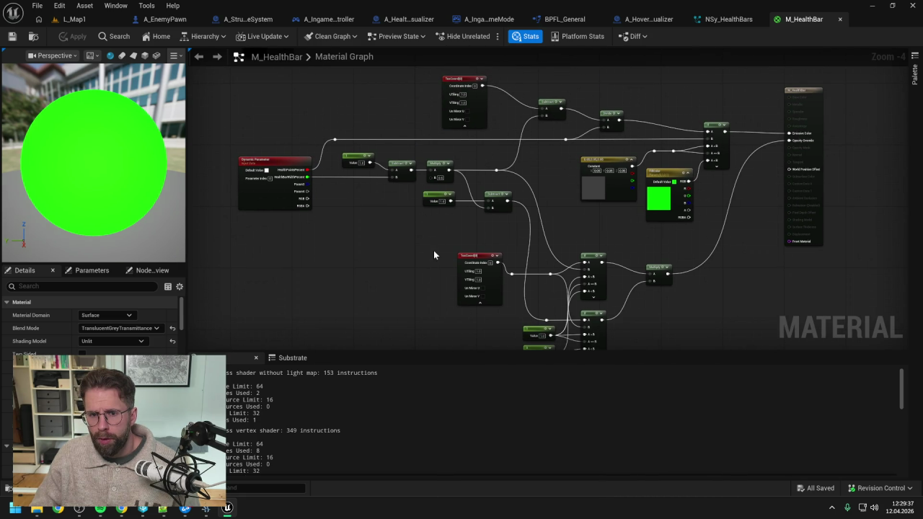
pyautogui.moveTo(434, 255); pyautogui.dragTo(456, 245)
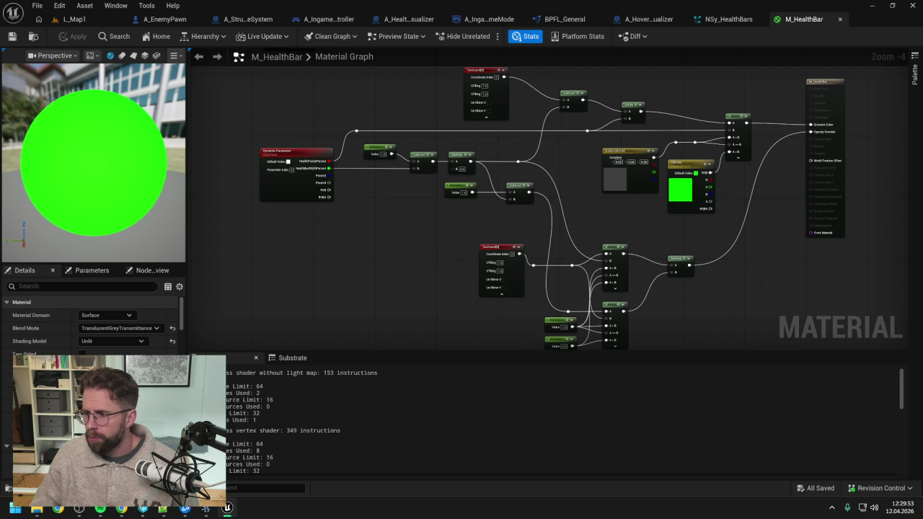
pyautogui.scroll(-3, 811, 231)
pyautogui.scroll(4, 607, 218)
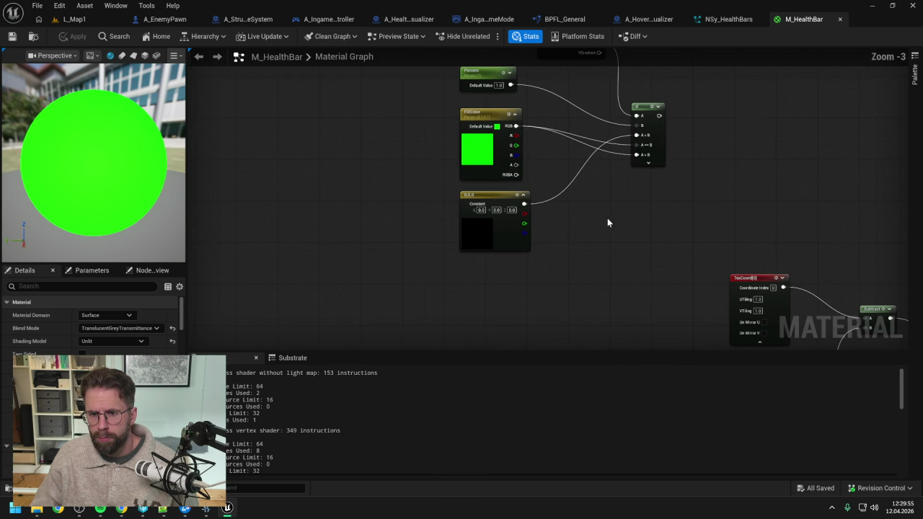
pyautogui.scroll(-2, 607, 219)
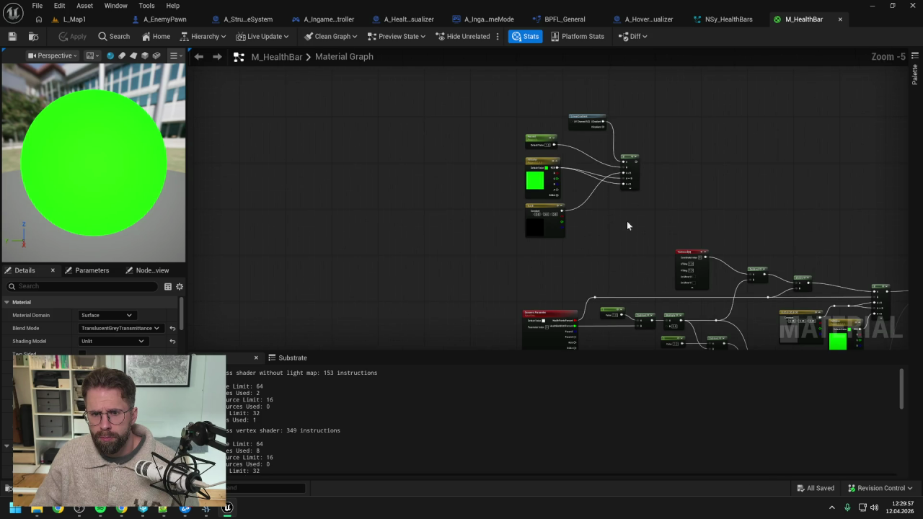
pyautogui.moveTo(781, 228); pyautogui.dragTo(623, 71)
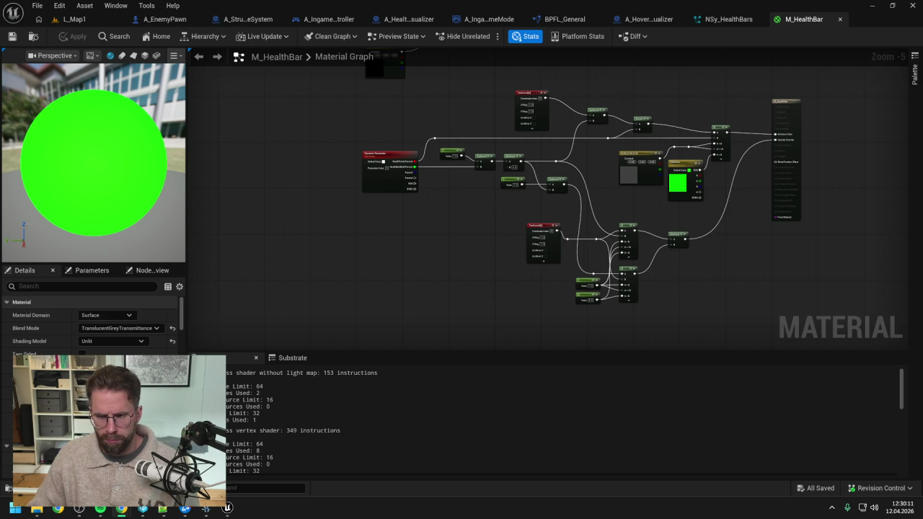
pyautogui.click(725, 20)
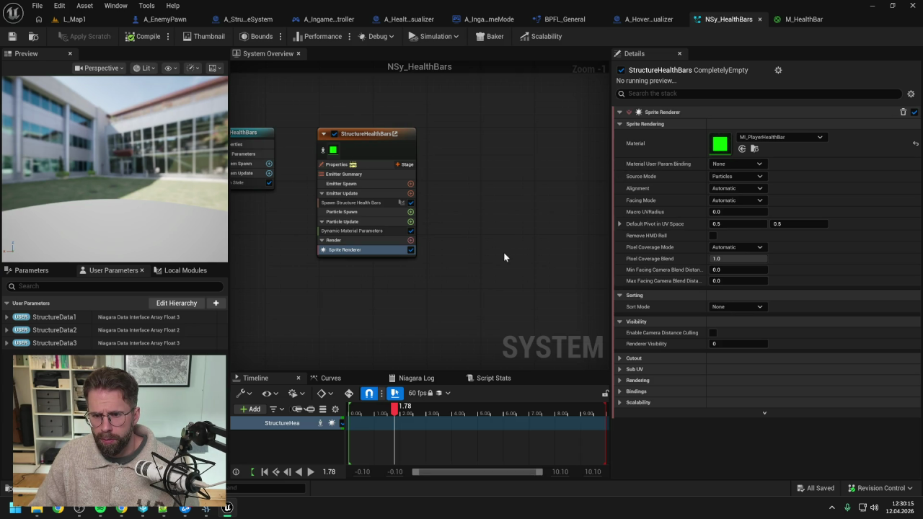
pyautogui.click(32, 270)
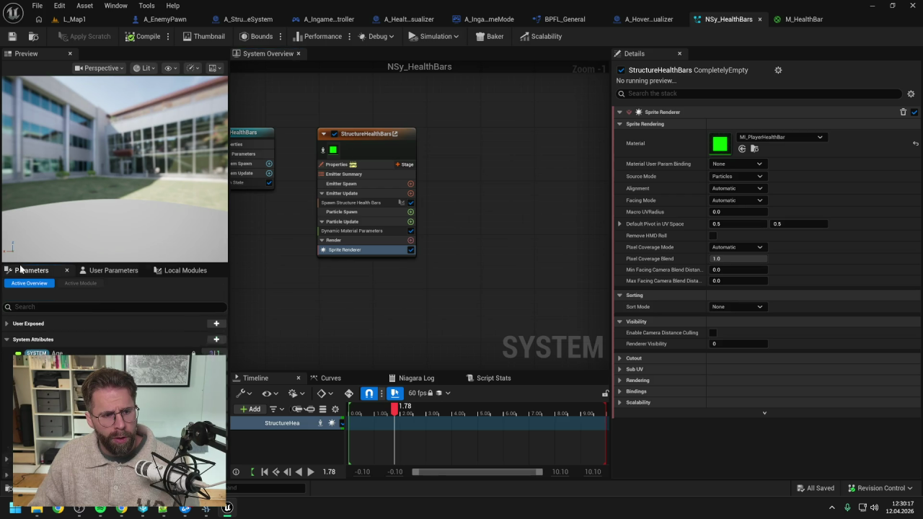
pyautogui.click(65, 296)
pyautogui.write('sprit')
pyautogui.hotkey('ctrl', 'a')
pyautogui.press('BackSpace')
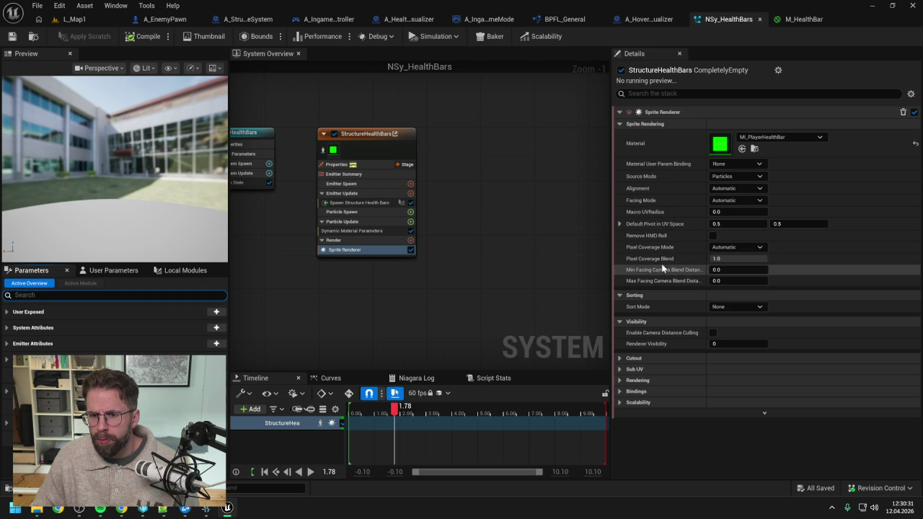
pyautogui.click(619, 370)
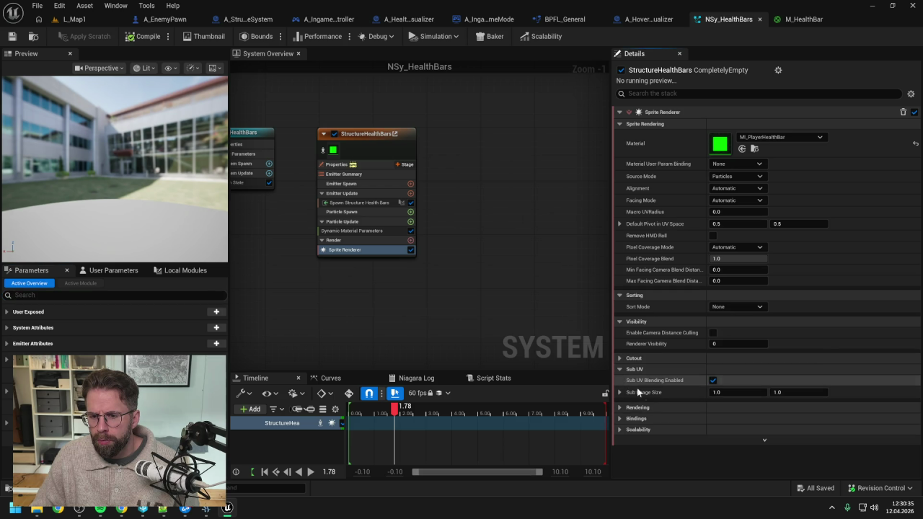
pyautogui.moveTo(651, 393)
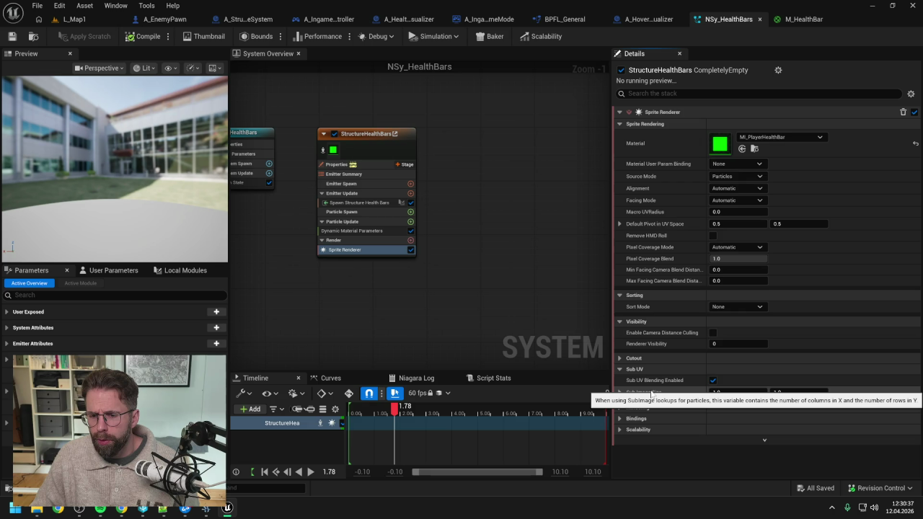
pyautogui.click(620, 369)
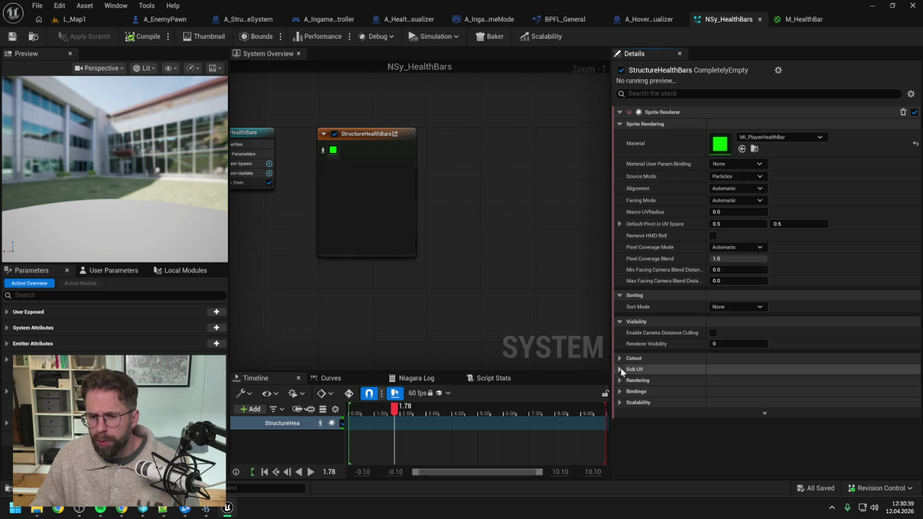
pyautogui.click(622, 380)
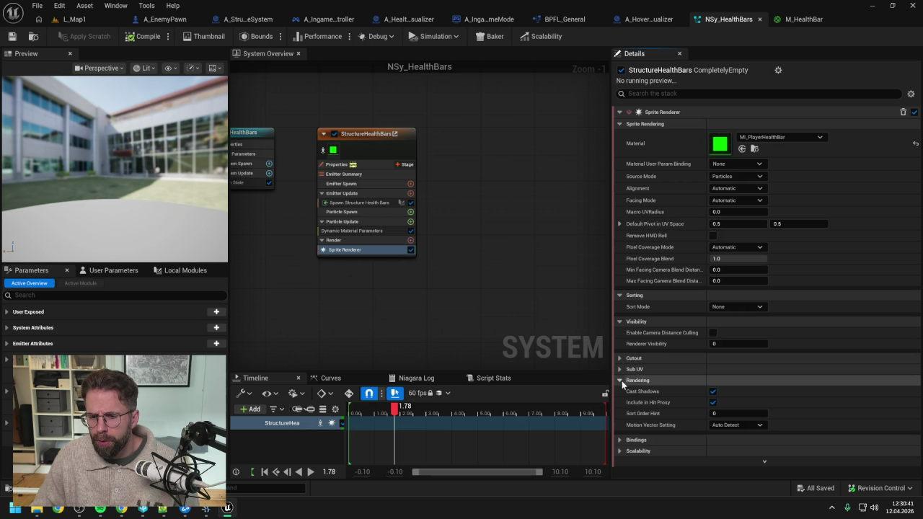
pyautogui.click(620, 380)
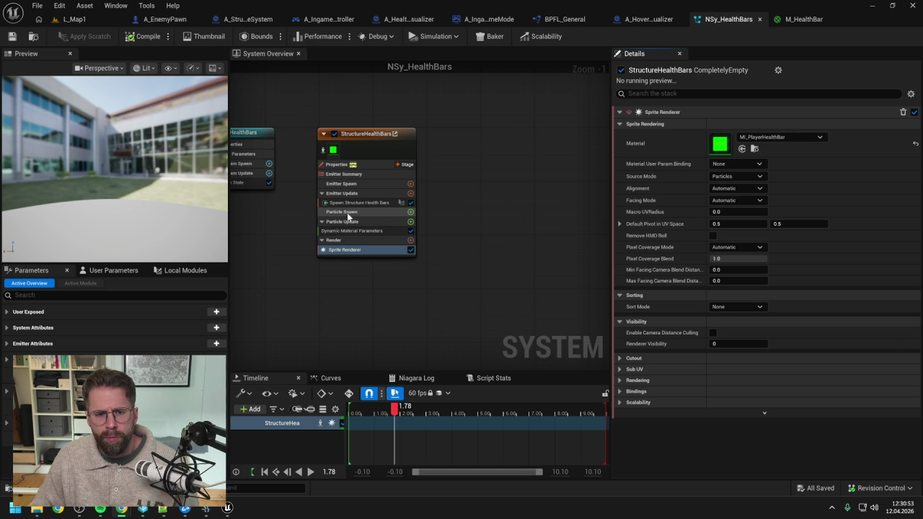
pyautogui.click(346, 231)
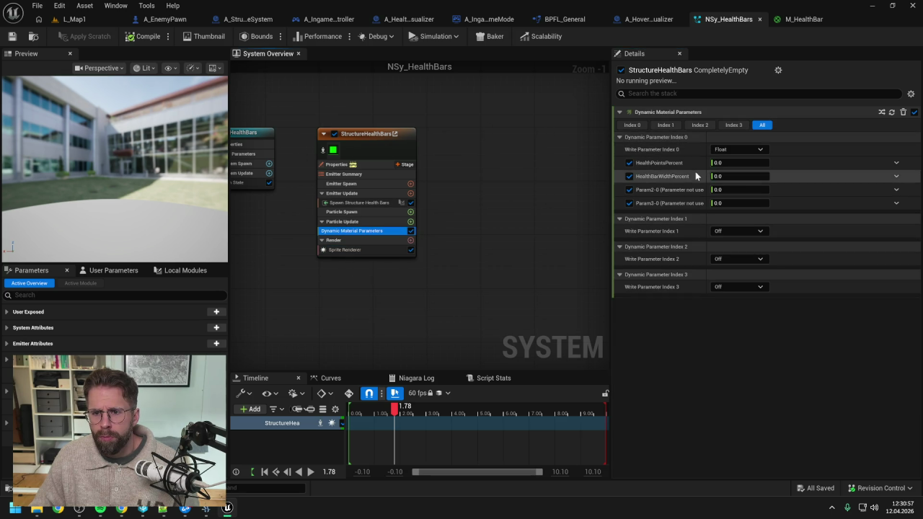
pyautogui.click(794, 19)
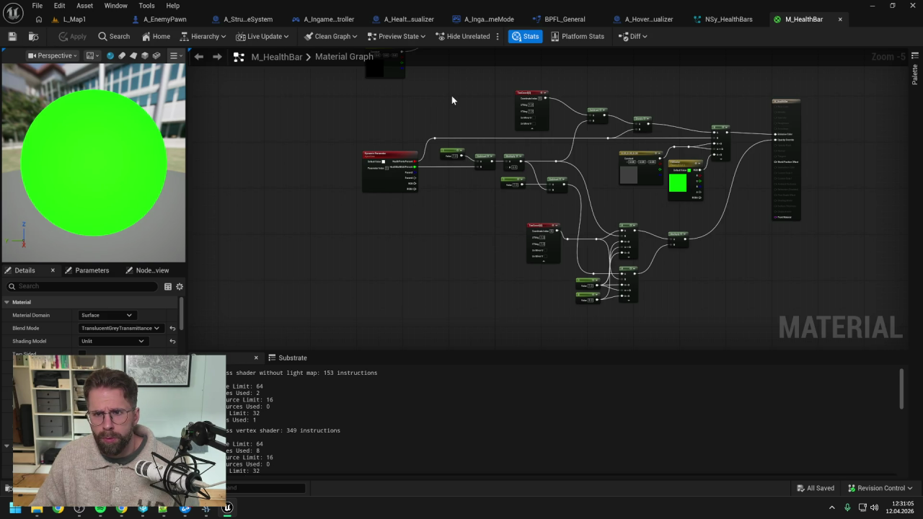
pyautogui.click(725, 19)
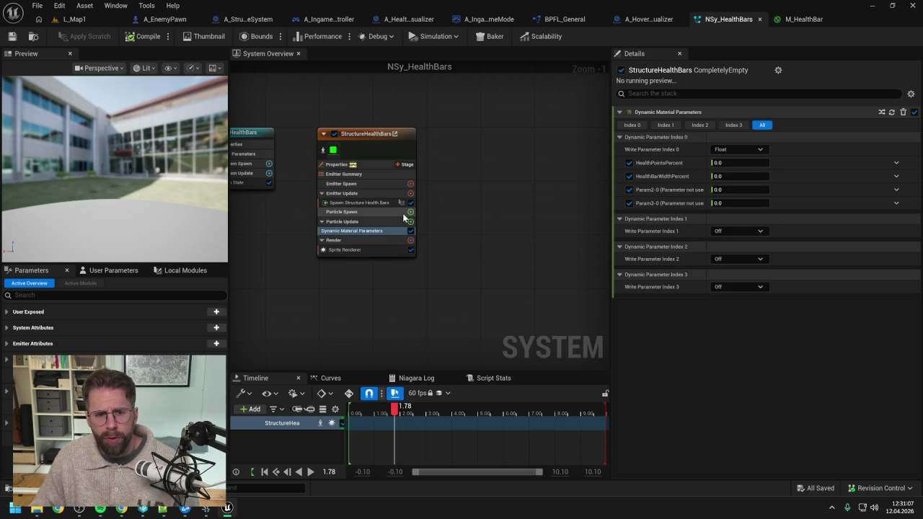
# - Set the Sprite Renderer's material to M_HealthBar and save NSy_HealthBars
pyautogui.moveTo(354, 218); pyautogui.dragTo(351, 204)
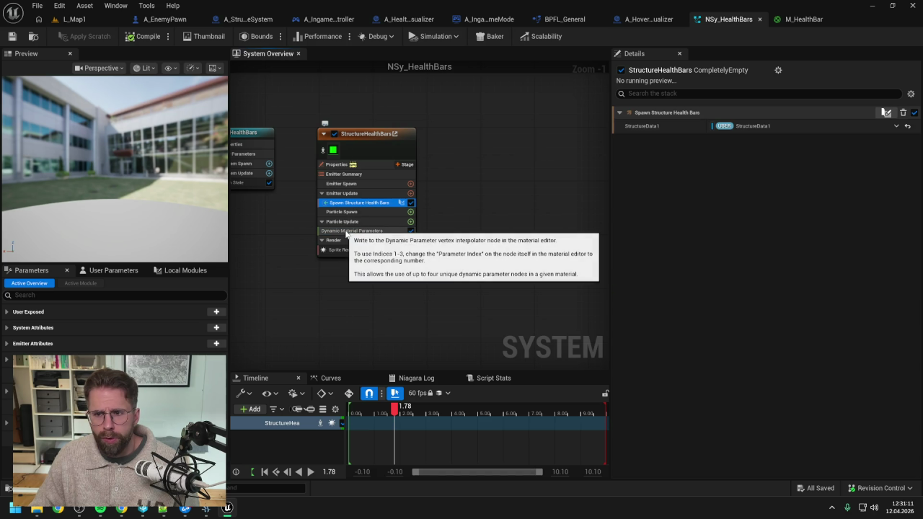
pyautogui.click(346, 230)
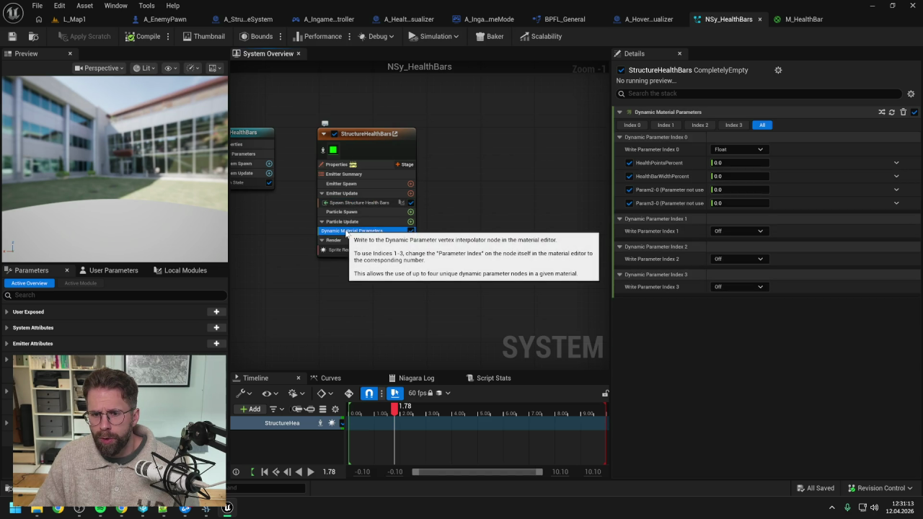
pyautogui.click(350, 250)
pyautogui.click(785, 136)
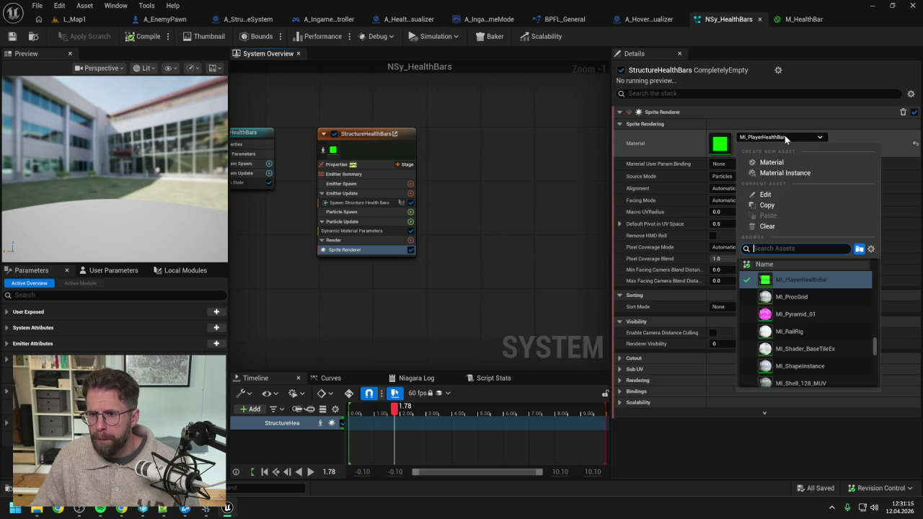
pyautogui.write('M_Heal')
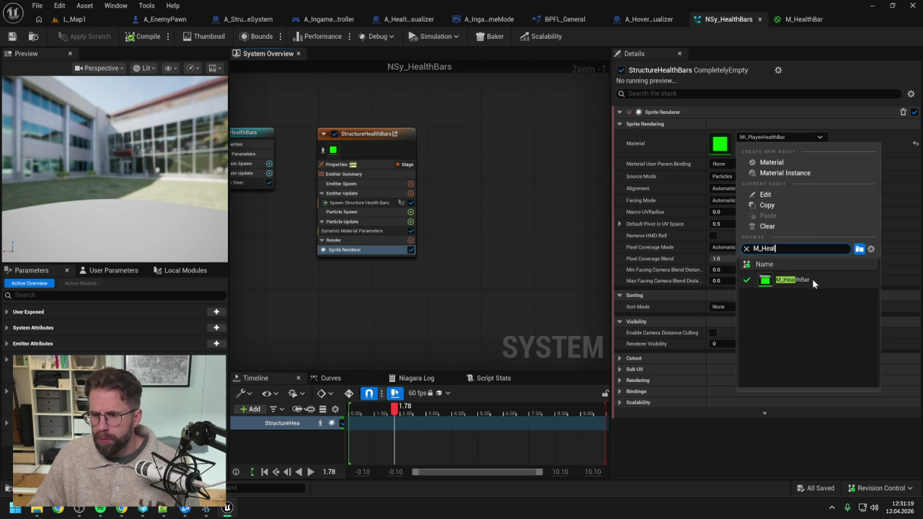
pyautogui.click(808, 280)
pyautogui.click(11, 36)
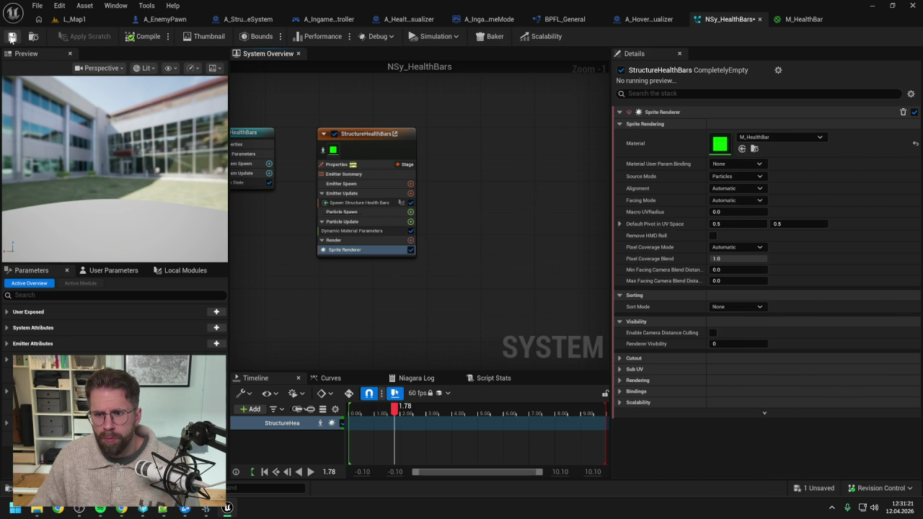
# - Uncheck Param2-0 and Param3-0 in Dynamic Material Parameters and save the system
pyautogui.click(348, 231)
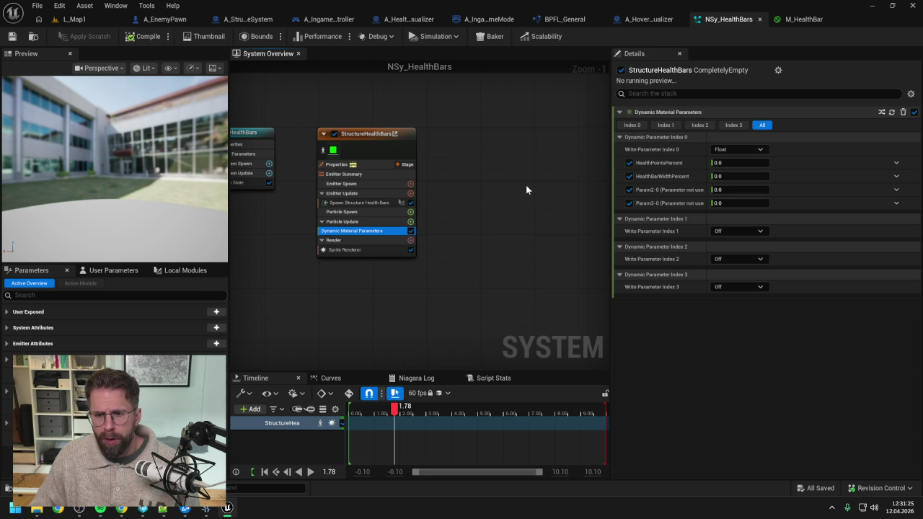
pyautogui.click(630, 189)
pyautogui.click(630, 203)
pyautogui.click(13, 36)
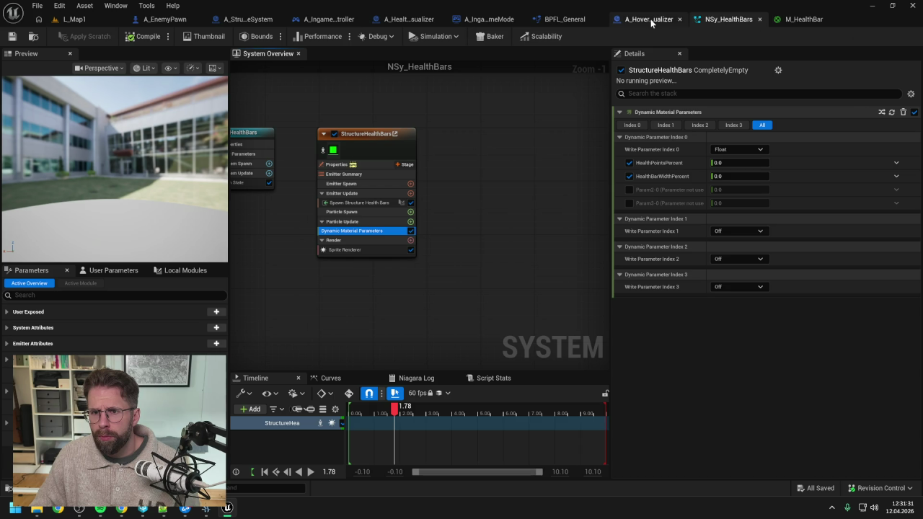
pyautogui.click(804, 20)
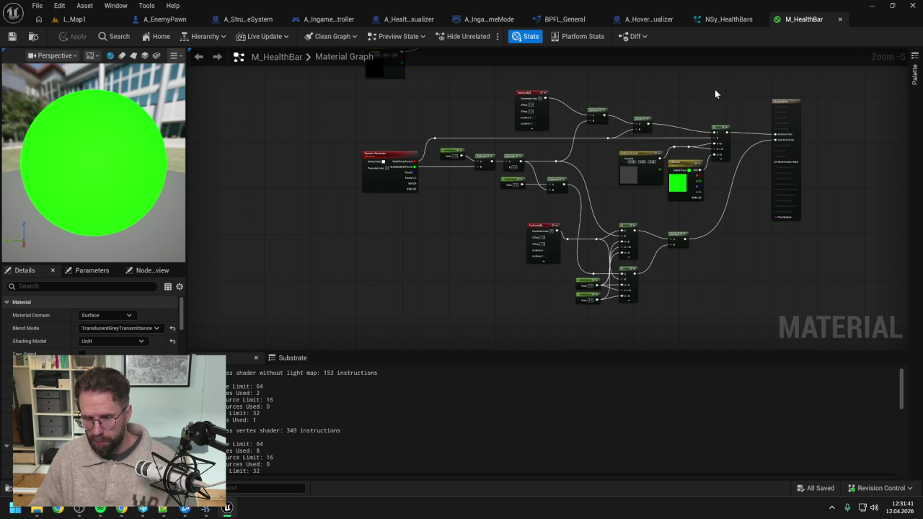
# - Glance at the Content Drawer, close it, and go back to NSy_HealthBars' system overview
pyautogui.hotkey('ctrl', 'space')
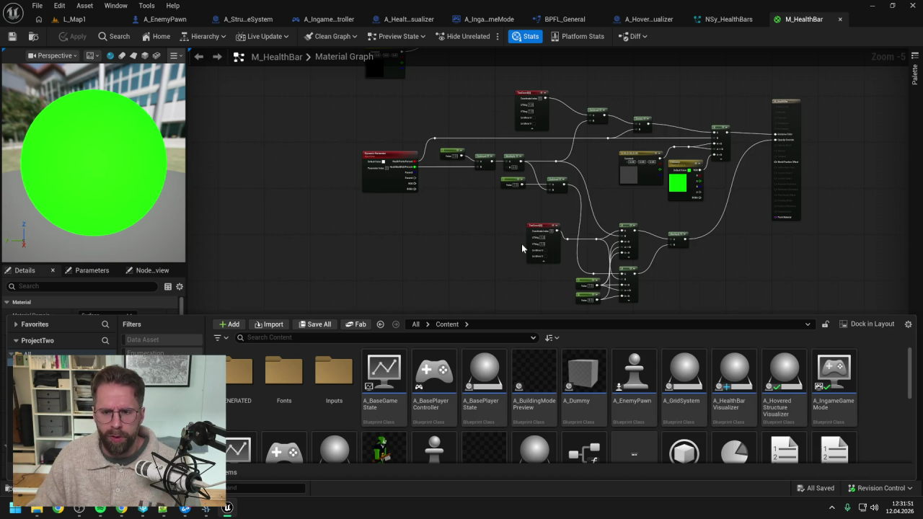
pyautogui.click(474, 230)
pyautogui.click(727, 18)
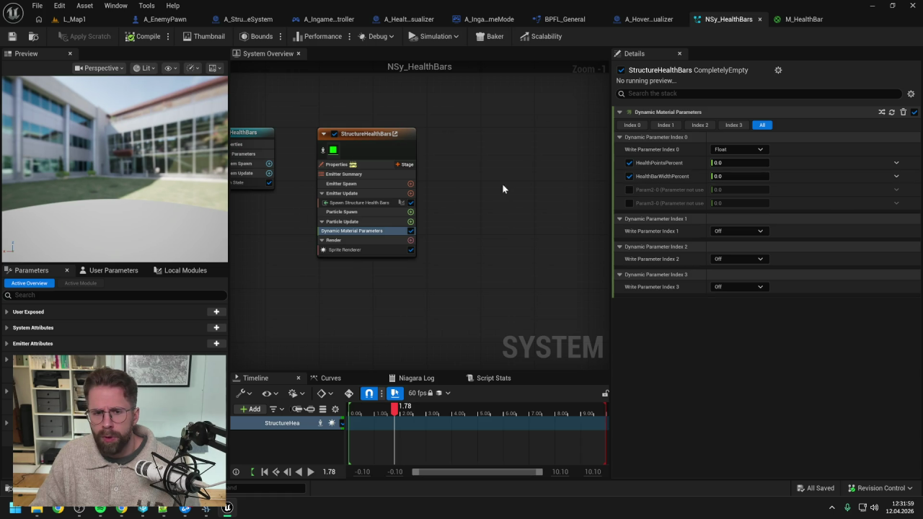
pyautogui.moveTo(467, 190); pyautogui.dragTo(519, 172)
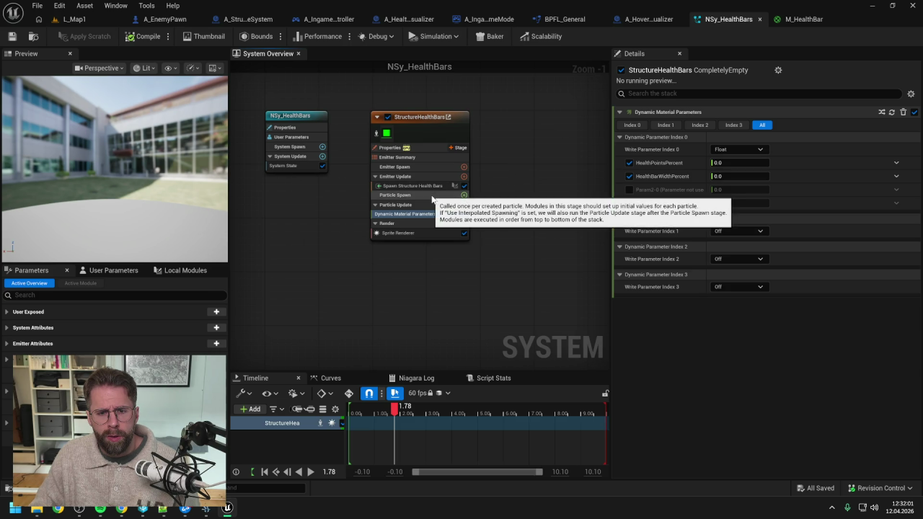
# - Add a SpriteSize parameter setter of 50 × 50 to Particle Spawn, then return to M_HealthBar
pyautogui.click(464, 196)
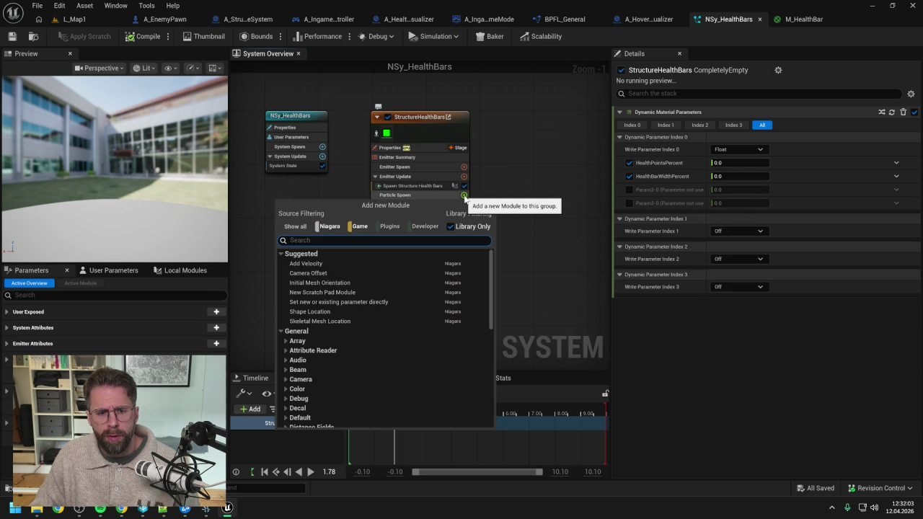
pyautogui.write('spri')
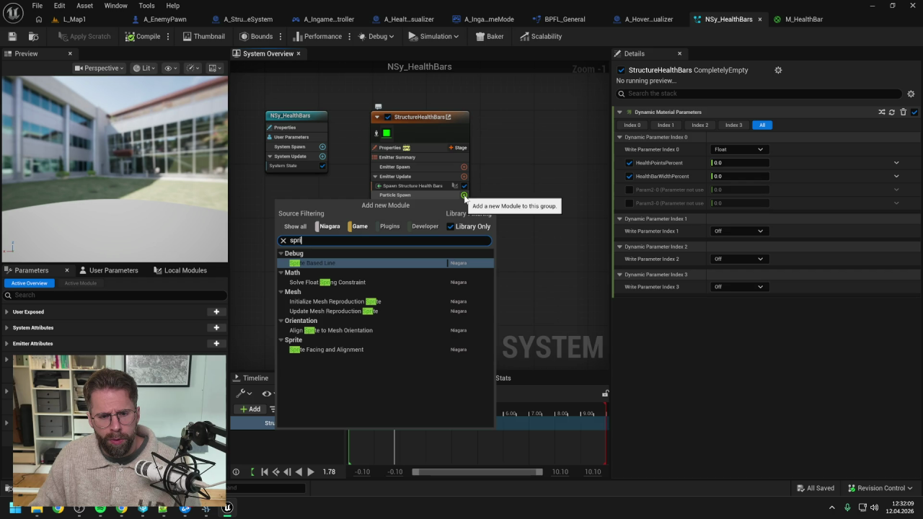
pyautogui.click(522, 175)
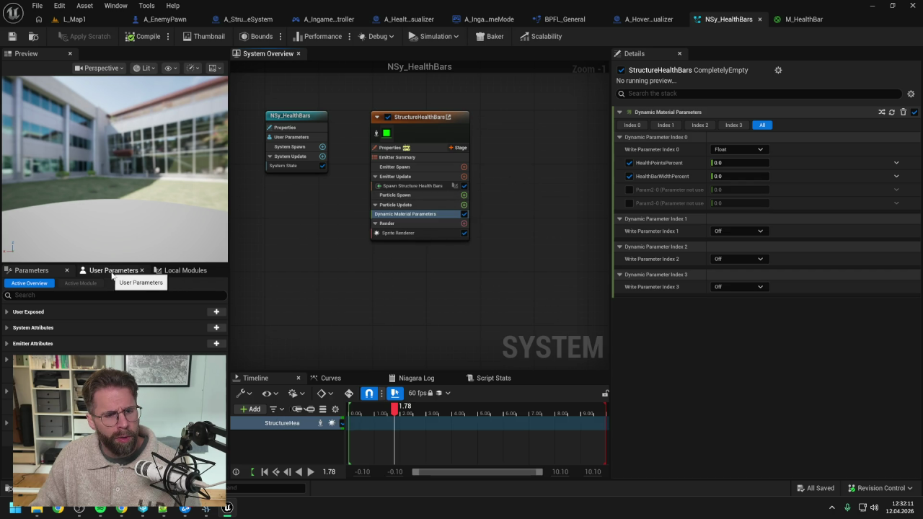
pyautogui.click(32, 271)
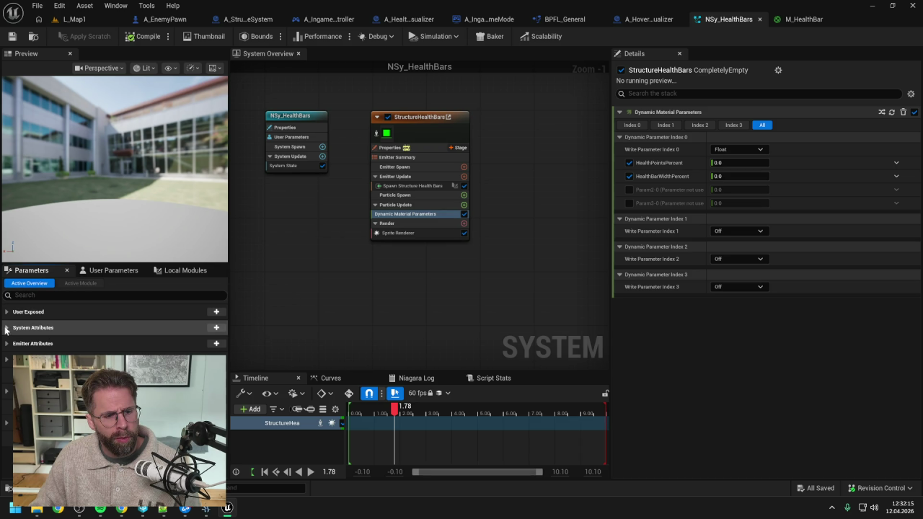
pyautogui.click(6, 361)
pyautogui.click(216, 359)
pyautogui.write('spr')
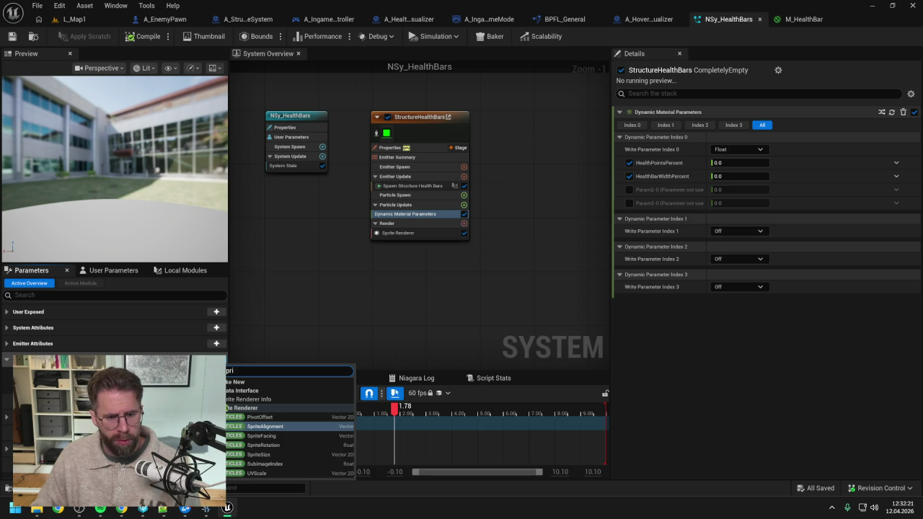
pyautogui.click(275, 455)
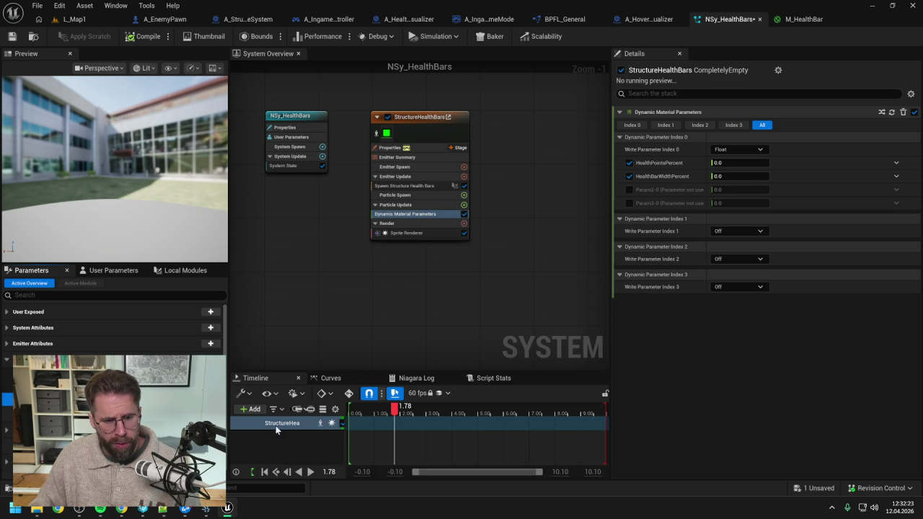
pyautogui.moveTo(29, 400)
pyautogui.mouseDown()
pyautogui.moveTo(411, 227)
pyautogui.moveTo(415, 197)
pyautogui.mouseUp()
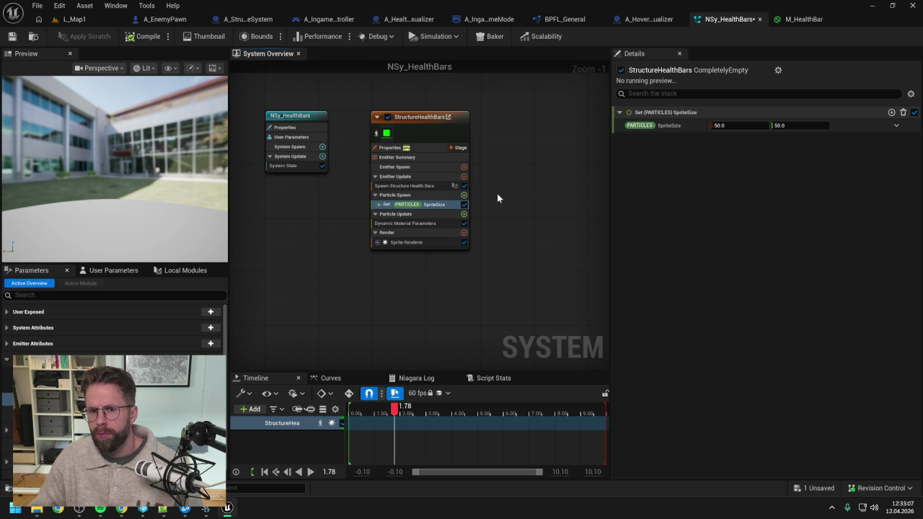
pyautogui.click(804, 19)
pyautogui.scroll(1, 485, 209)
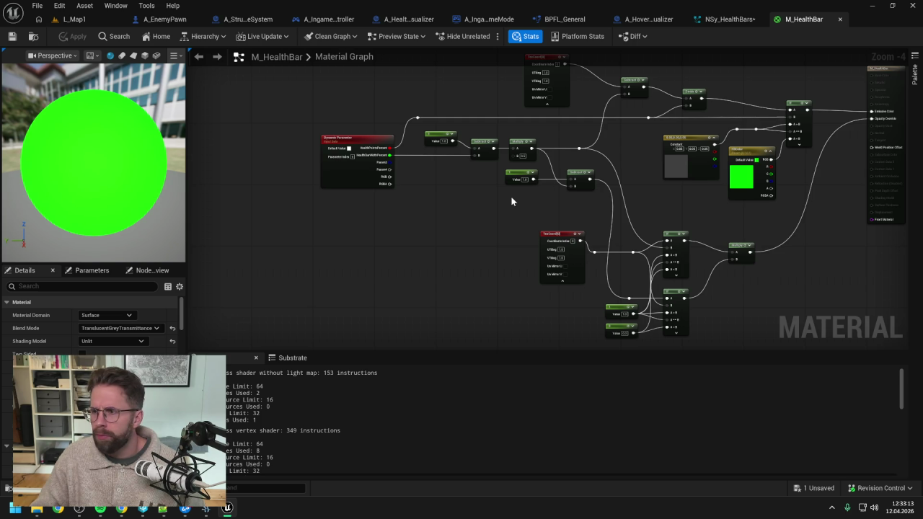
# - Ask Claude, in German, why HealthBarWidth is computed in the material instead of via SpriteSize
pyautogui.hotkey('alt', 'Tab')
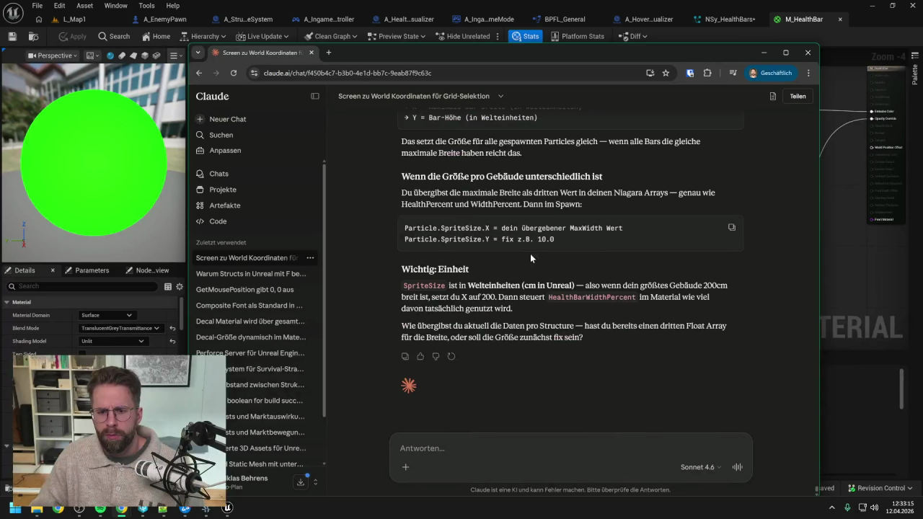
pyautogui.write('Warum')
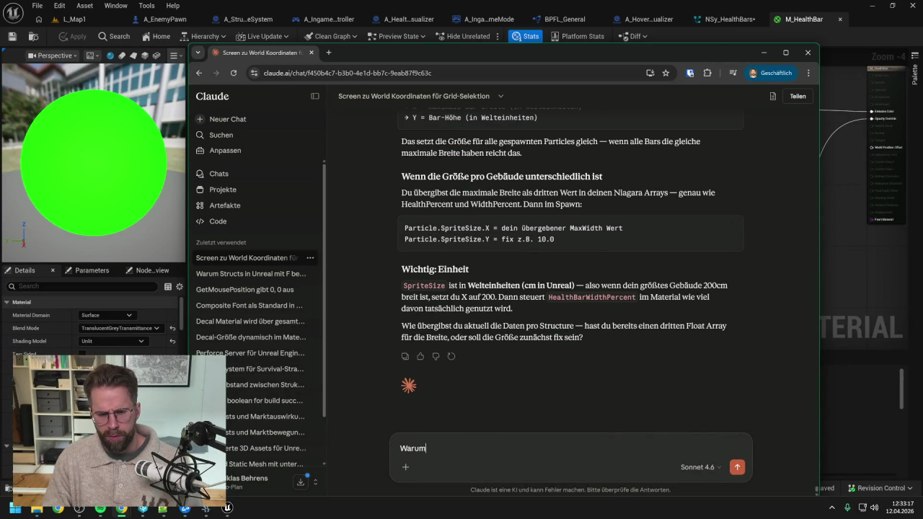
pyautogui.write(' berechn wir')
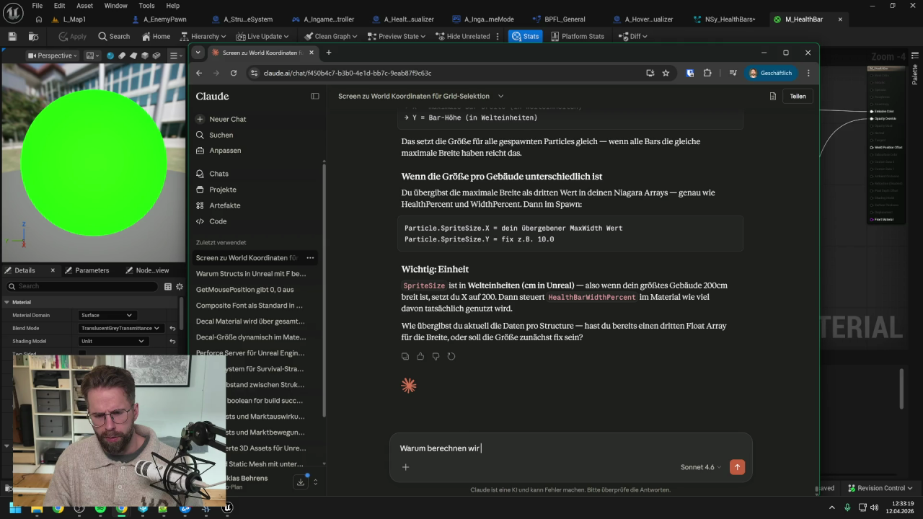
pyautogui.write(' die HealthbarWidht')
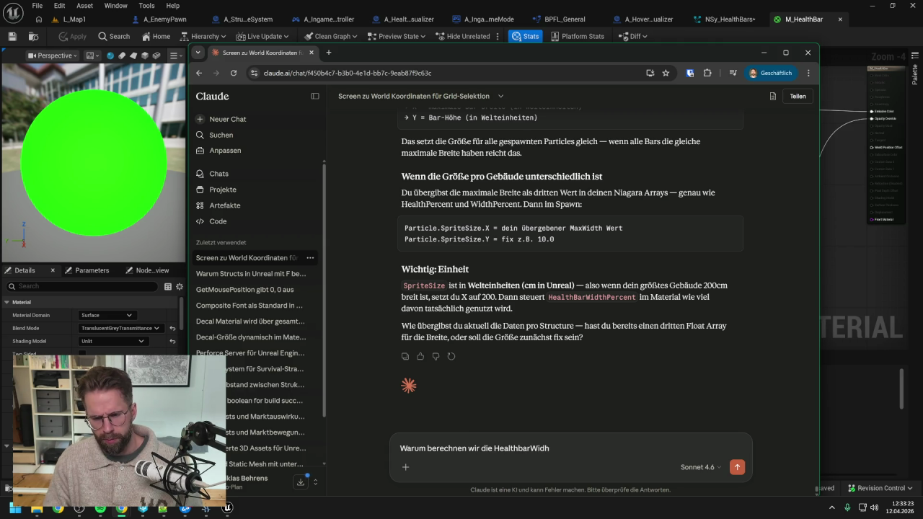
pyautogui.write('th überhaupt')
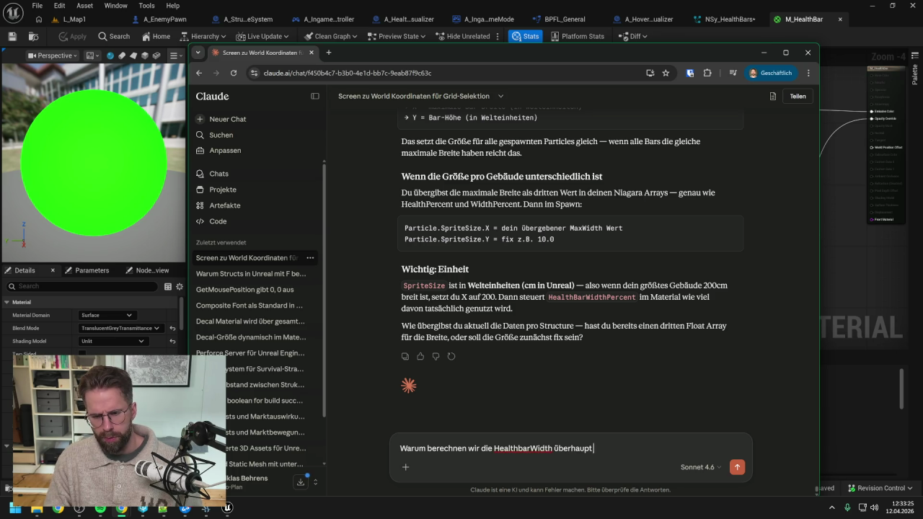
pyautogui.write(' im Material?')
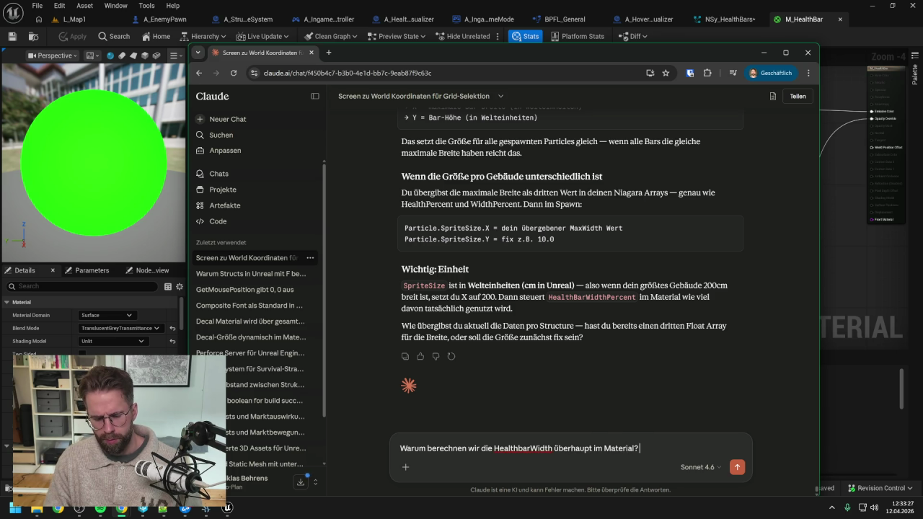
pyautogui.write(' Wir können')
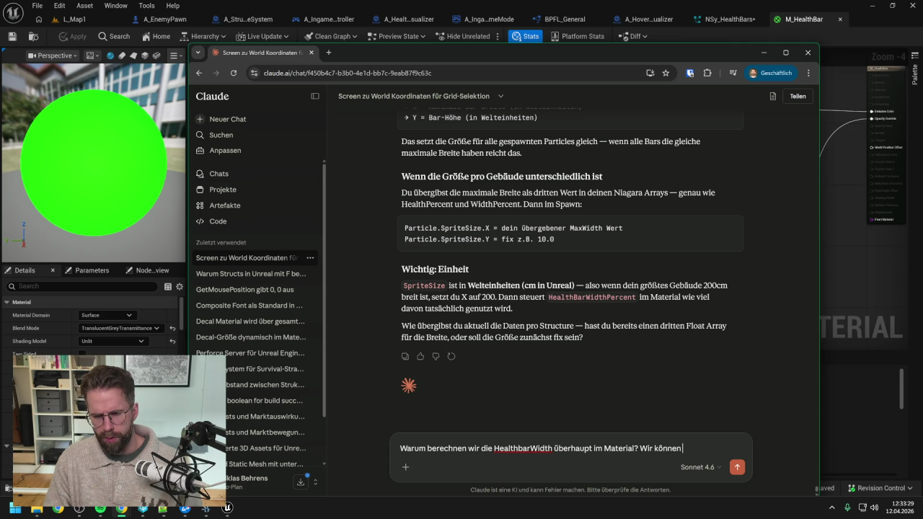
pyautogui.write(' das doch einf')
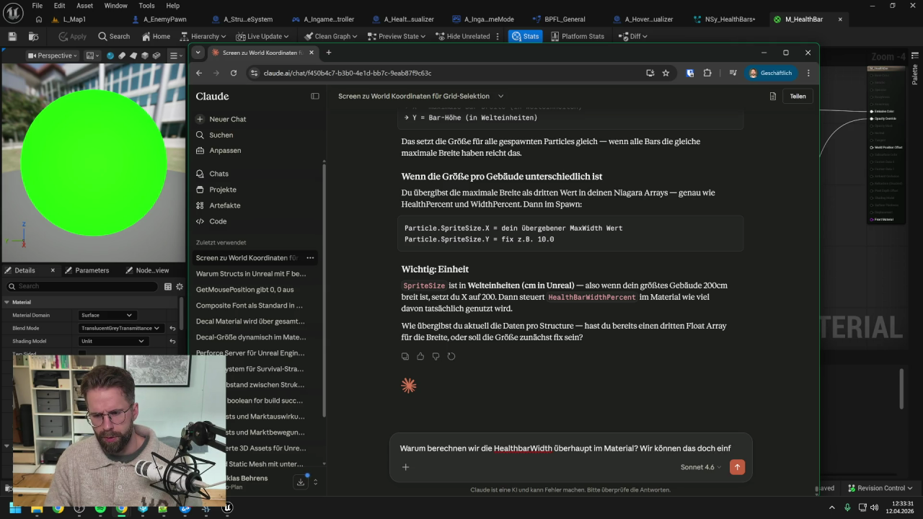
pyautogui.write('ach direkt über')
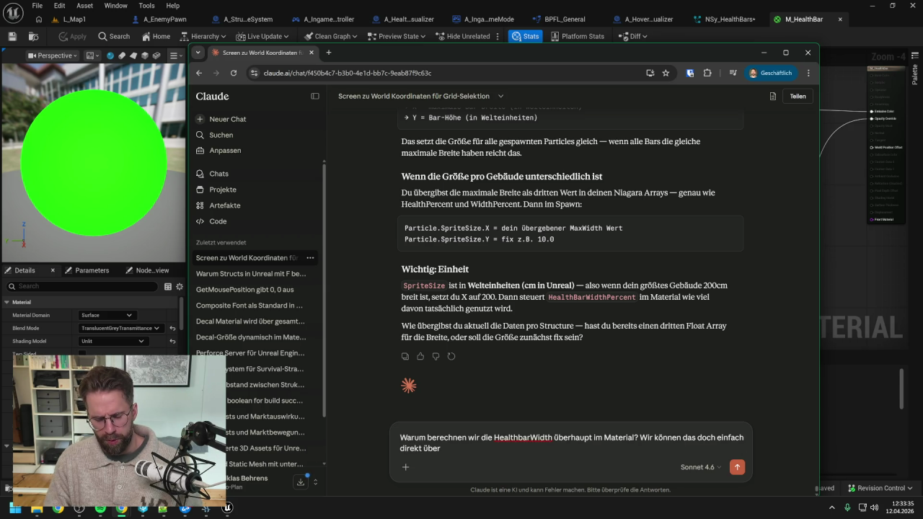
pyautogui.write(' den Spr')
pyautogui.write(' skalieren. Also seine SpriteSize')
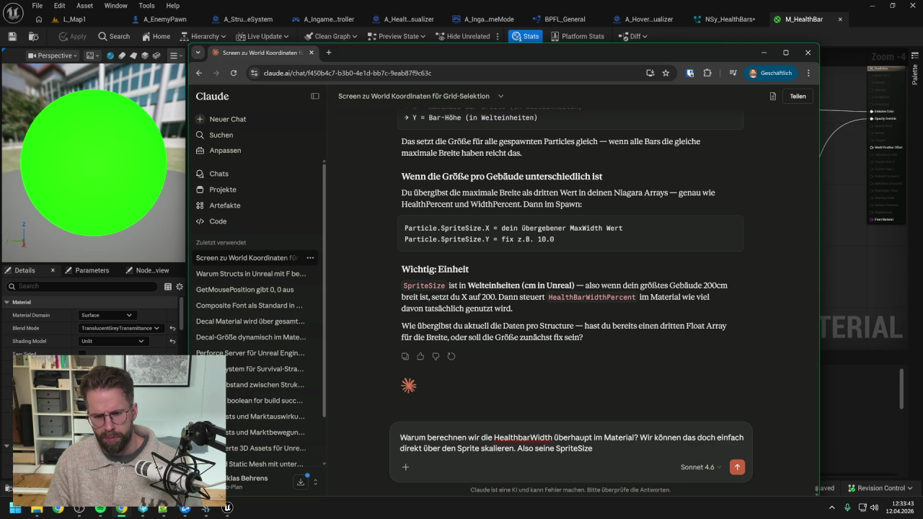
pyautogui.press('Return')
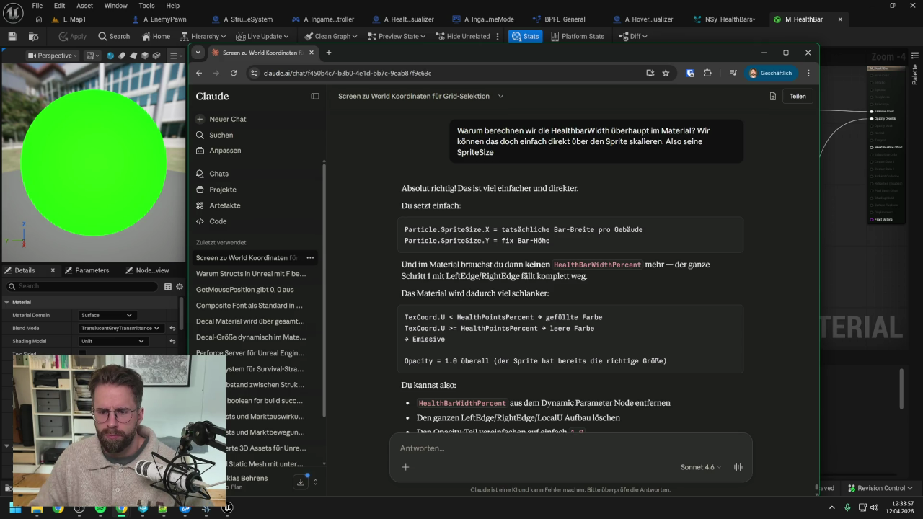
pyautogui.scroll(-2, 524, 289)
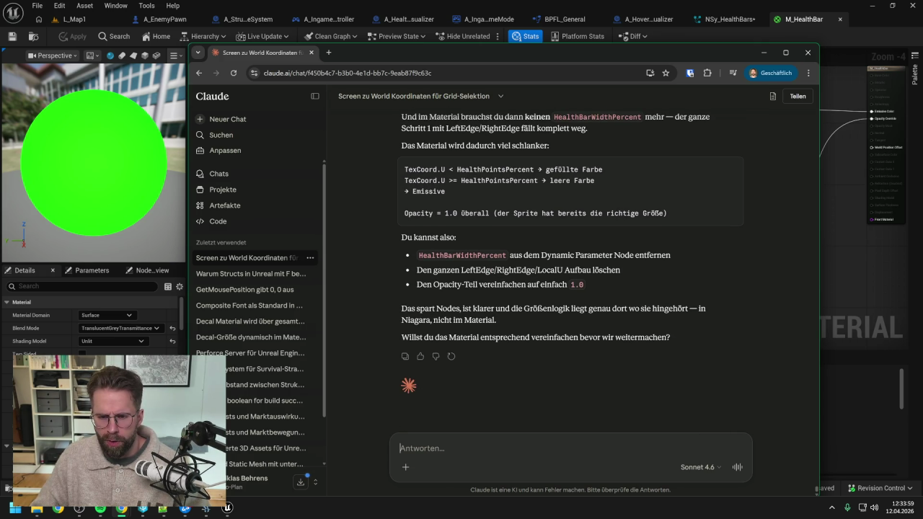
pyautogui.hotkey('alt', 'Tab')
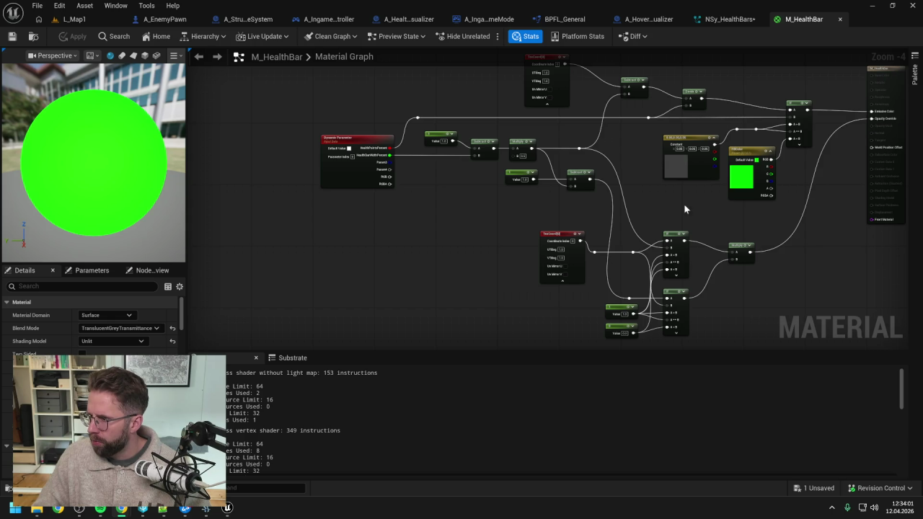
# - Delete the lower TexCoord, Lerp, Multiply and Value width-masking nodes
pyautogui.moveTo(567, 233)
pyautogui.mouseDown()
pyautogui.moveTo(532, 209)
pyautogui.moveTo(500, 206)
pyautogui.moveTo(704, 330)
pyautogui.mouseUp()
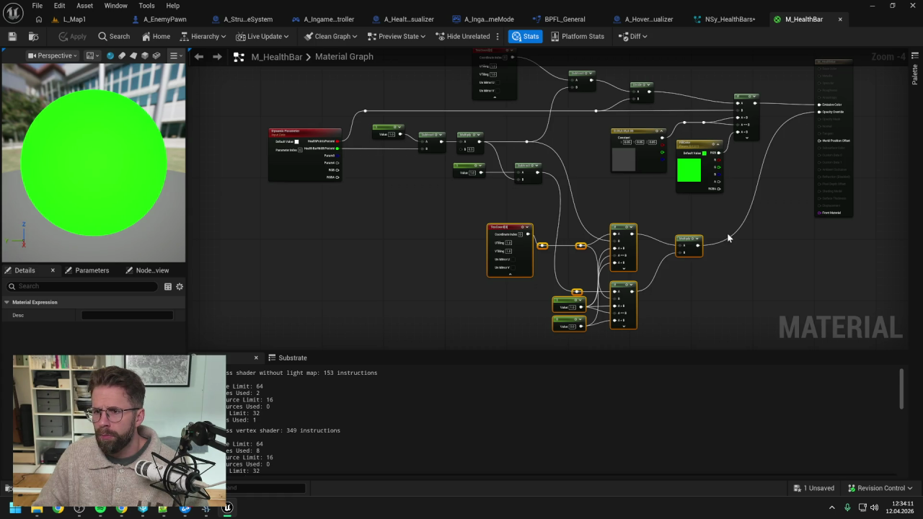
pyautogui.press('Delete')
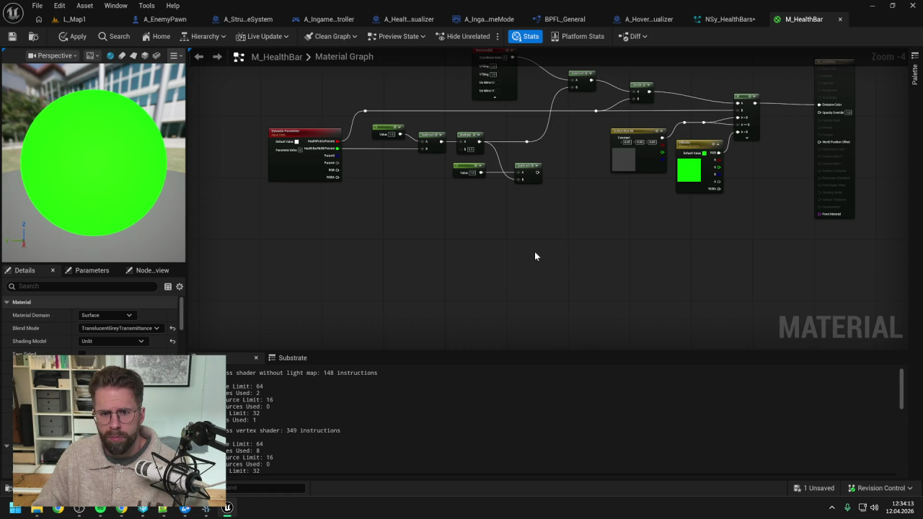
pyautogui.moveTo(535, 252); pyautogui.dragTo(534, 267)
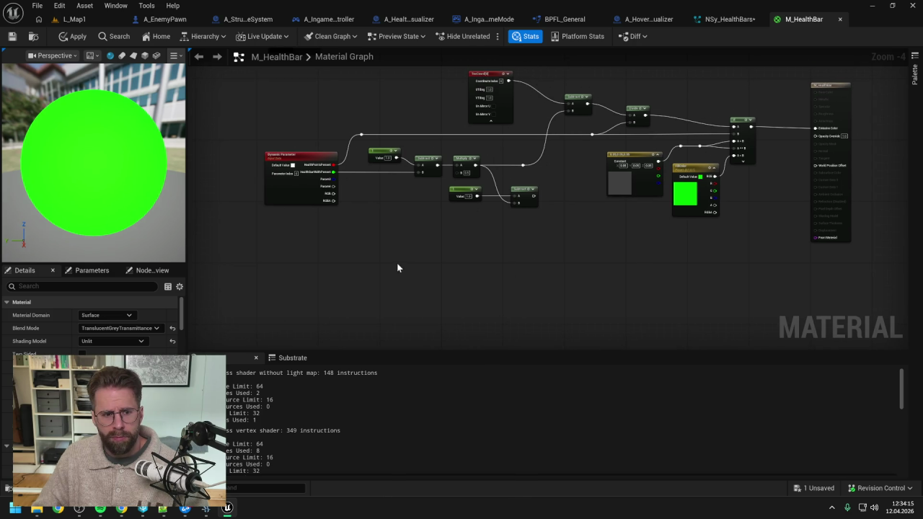
# - Keep the Surface domain, set Blend Mode to Opaque, and apply the material
pyautogui.click(106, 315)
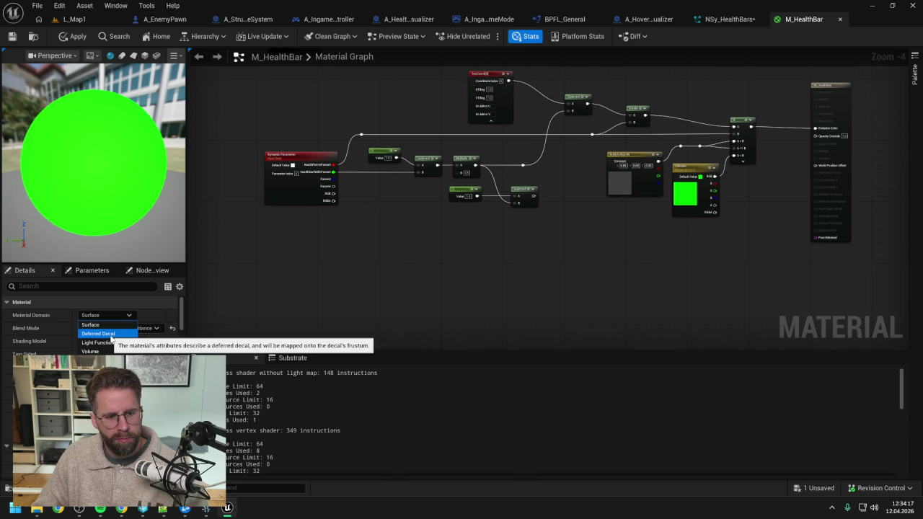
pyautogui.click(94, 324)
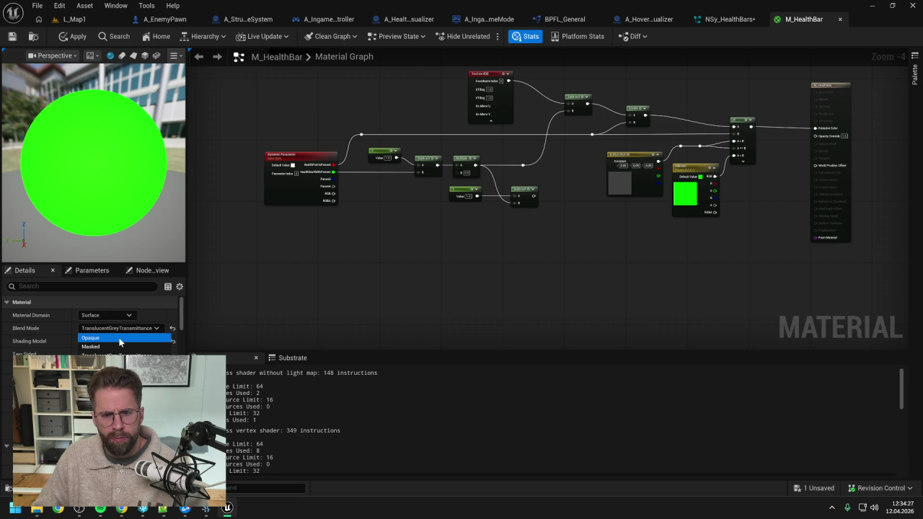
pyautogui.click(120, 342)
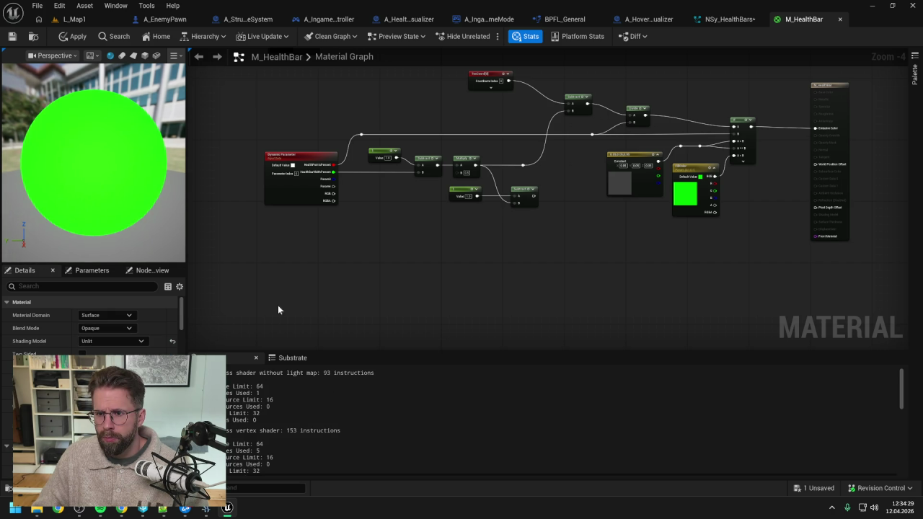
pyautogui.click(75, 36)
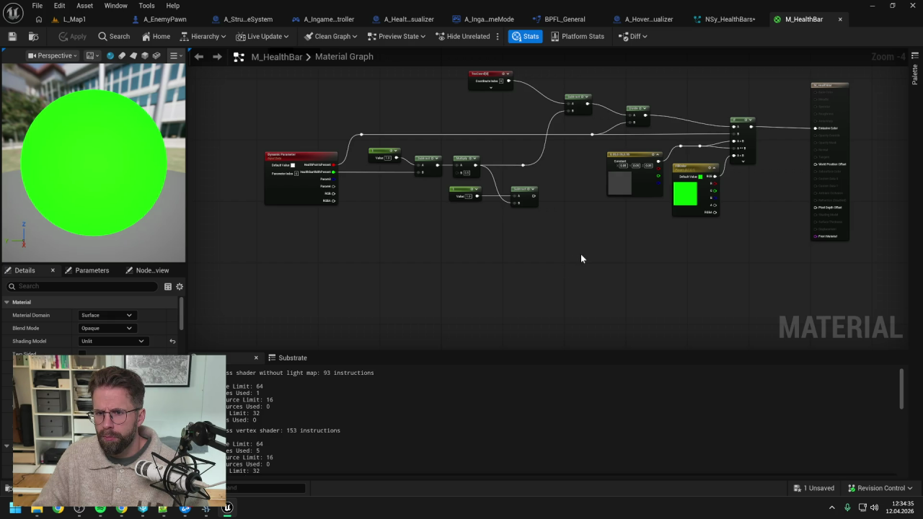
# - Delete the Value constant and Subtract nodes from M_HealthBar, then switch to StarCraft II
pyautogui.moveTo(581, 254); pyautogui.dragTo(582, 273)
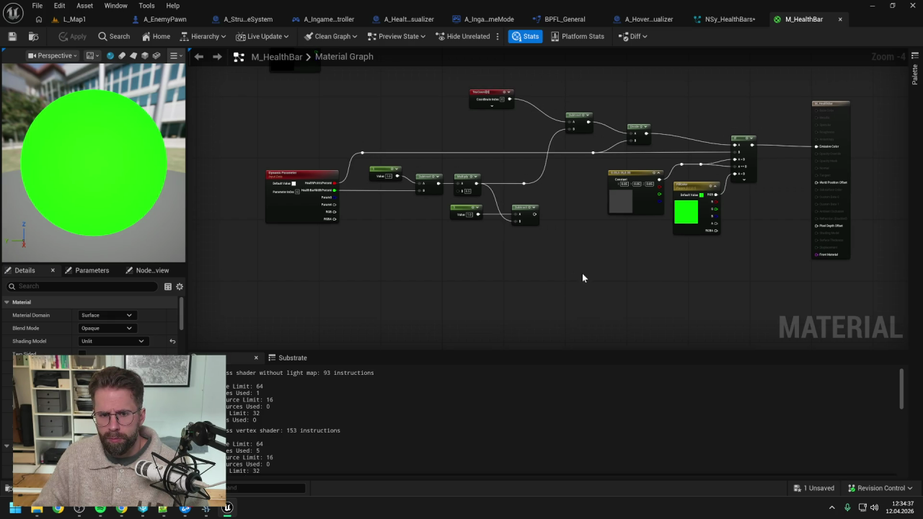
pyautogui.moveTo(566, 266)
pyautogui.mouseDown()
pyautogui.moveTo(481, 229)
pyautogui.moveTo(453, 204)
pyautogui.mouseUp()
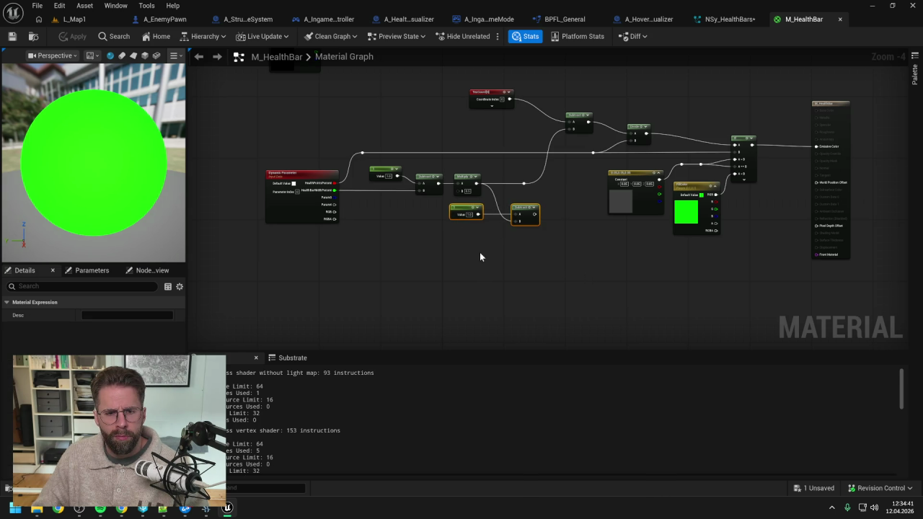
pyautogui.press('Delete')
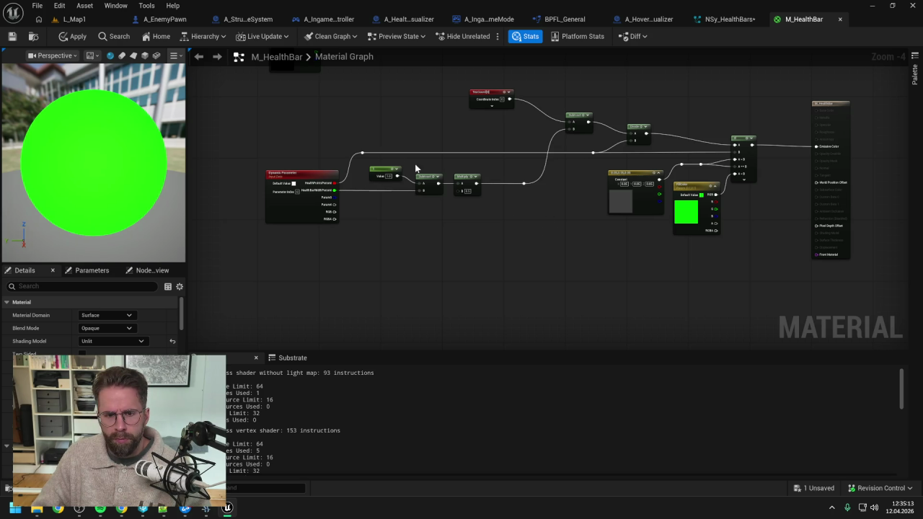
pyautogui.moveTo(380, 159); pyautogui.dragTo(554, 215)
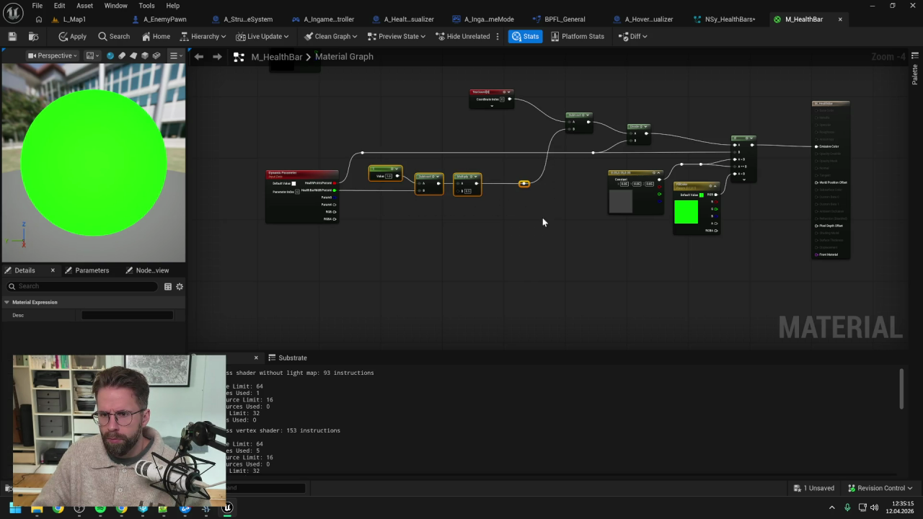
pyautogui.click(531, 224)
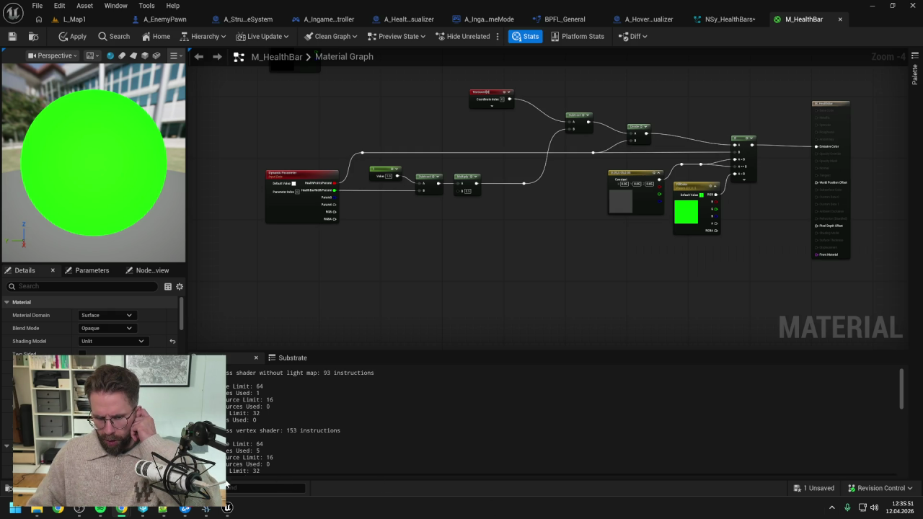
pyautogui.moveTo(209, 509)
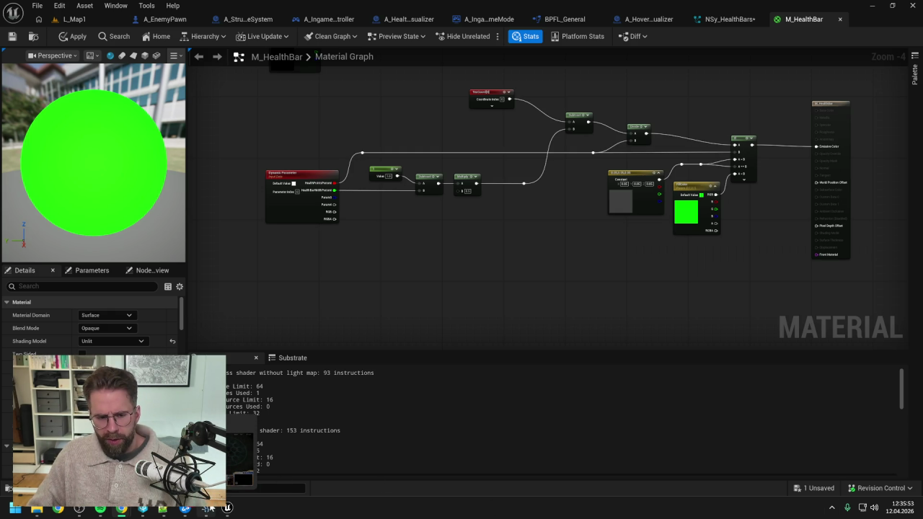
pyautogui.click(202, 465)
# - Resume the match, select unit group 1, pause with F10, and return to Unreal
pyautogui.click(461, 272)
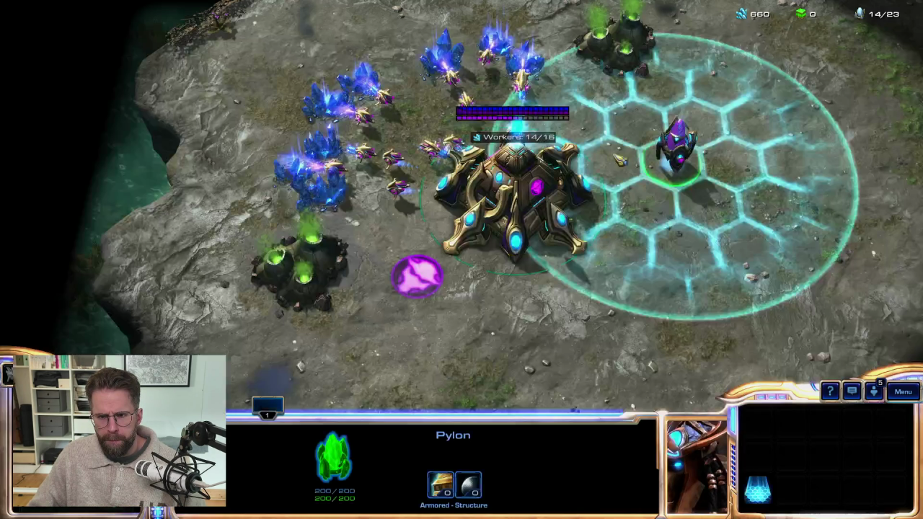
pyautogui.press('1')
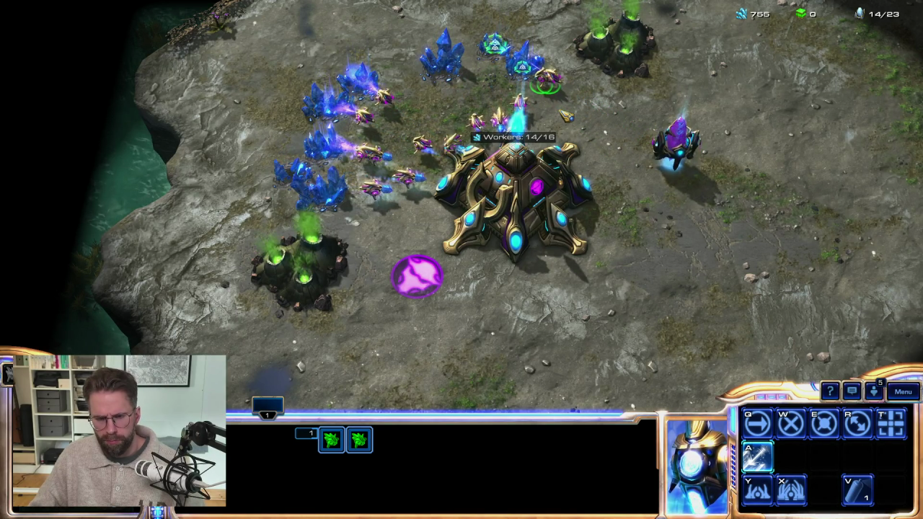
pyautogui.press('F10')
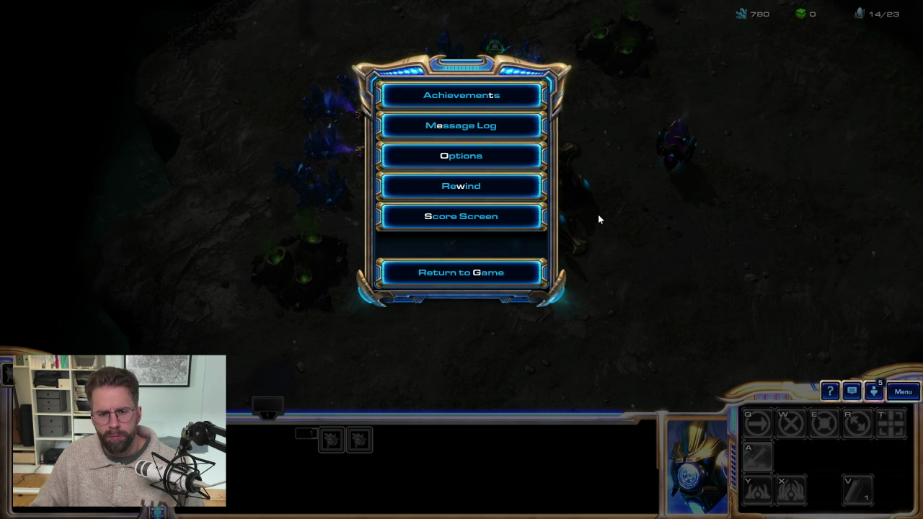
pyautogui.hotkey('alt', 'Tab')
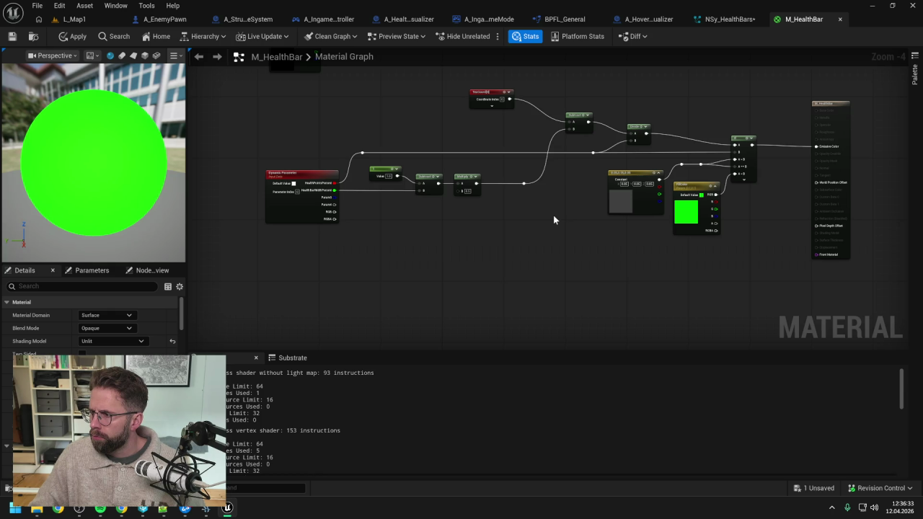
# - Delete the Subtract and Divide nodes and wire TexCoord directly into the If node's A input
pyautogui.moveTo(561, 218); pyautogui.dragTo(543, 219)
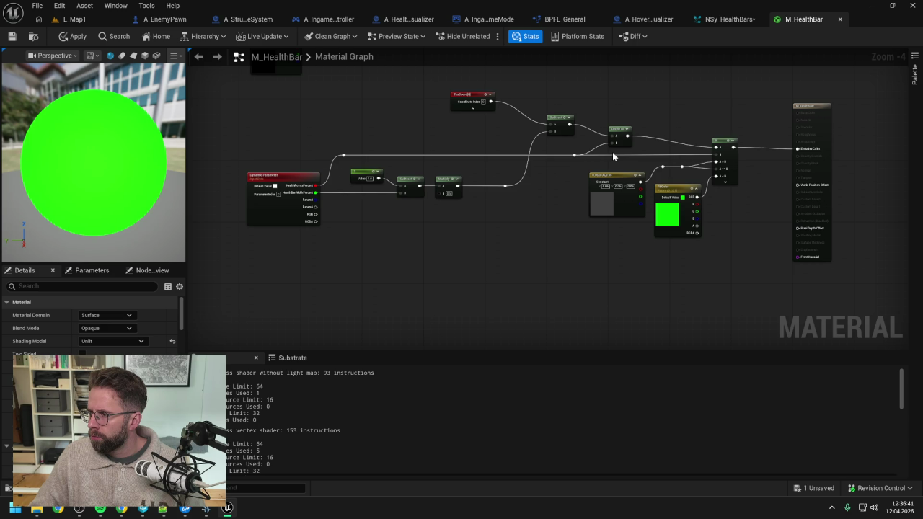
pyautogui.moveTo(537, 94); pyautogui.dragTo(618, 152)
pyautogui.press('Delete')
pyautogui.moveTo(474, 96); pyautogui.dragTo(716, 148)
pyautogui.click(706, 117)
pyautogui.moveTo(614, 124); pyautogui.dragTo(633, 118)
# - Delete the Value, Subtract and Multiply nodes and wire HealthPointsPercent directly into the If node
pyautogui.moveTo(342, 135); pyautogui.dragTo(509, 214)
pyautogui.press('Delete')
pyautogui.moveTo(292, 184); pyautogui.dragTo(545, 121)
pyautogui.moveTo(638, 115); pyautogui.dragTo(543, 88)
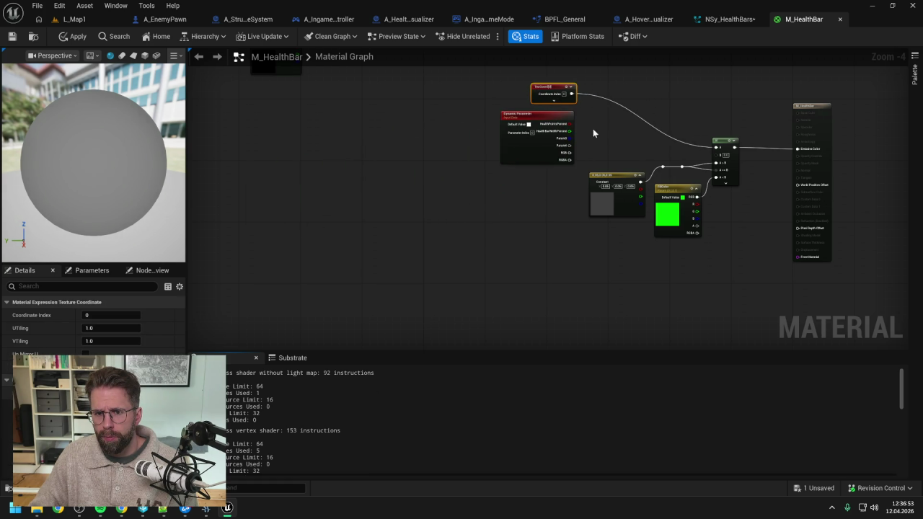
pyautogui.moveTo(570, 124); pyautogui.dragTo(716, 155)
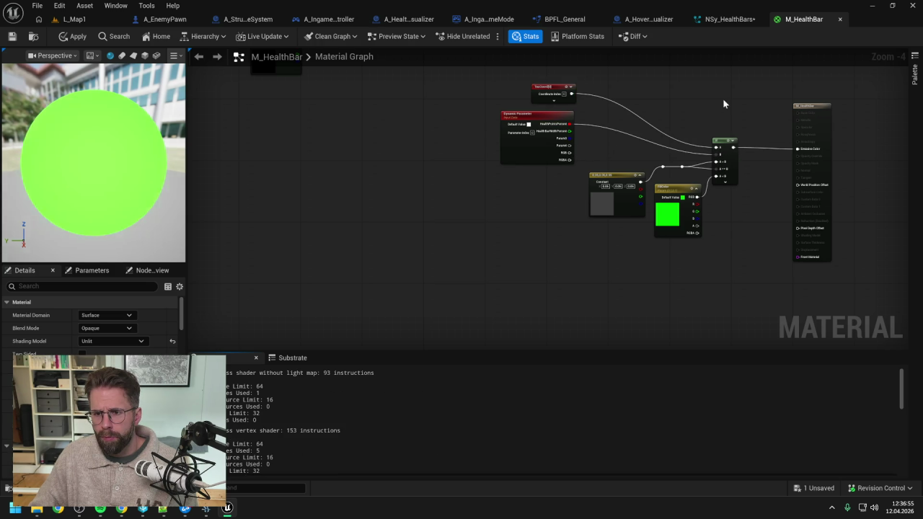
# - Apply and save the M_HealthBar material, tidying the Dynamic Parameter and TexCoord node positions
pyautogui.click(72, 36)
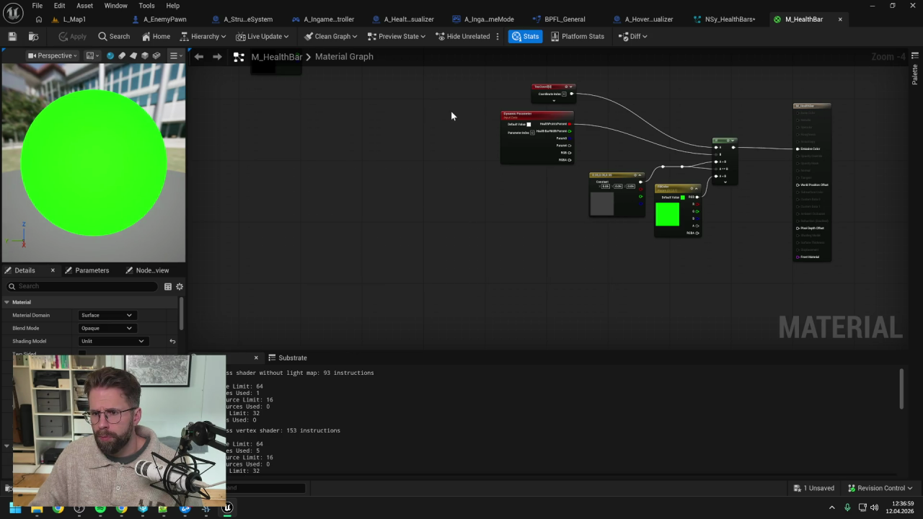
pyautogui.hotkey('ctrl', 's')
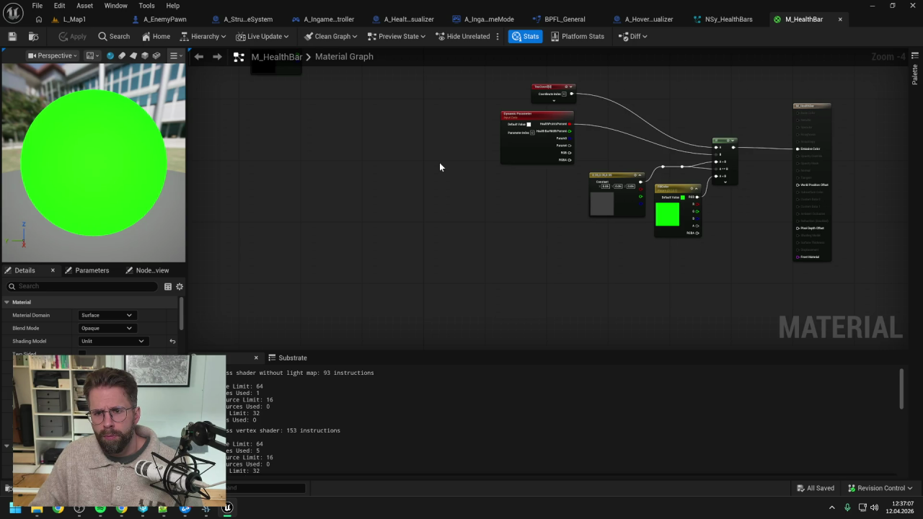
pyautogui.moveTo(533, 118); pyautogui.dragTo(606, 117)
pyautogui.moveTo(556, 91)
pyautogui.mouseDown()
pyautogui.moveTo(629, 81)
pyautogui.moveTo(624, 90)
pyautogui.mouseUp()
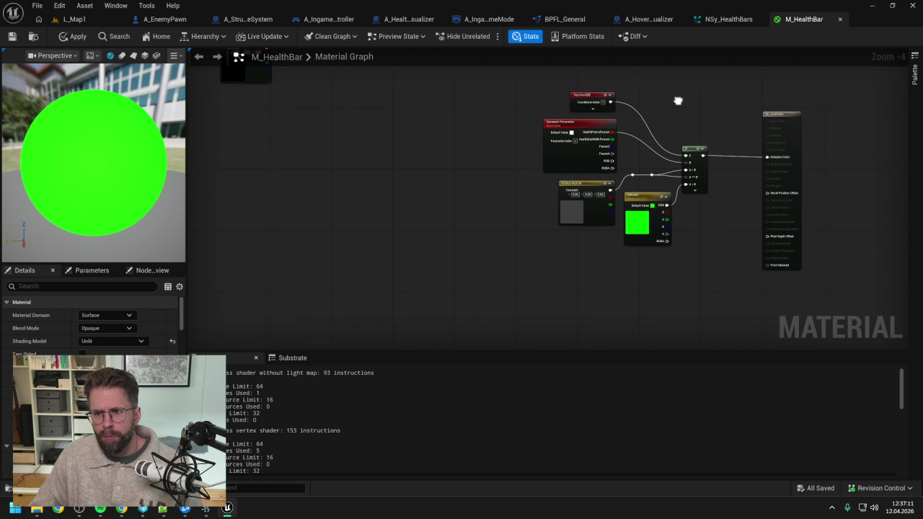
pyautogui.click(74, 36)
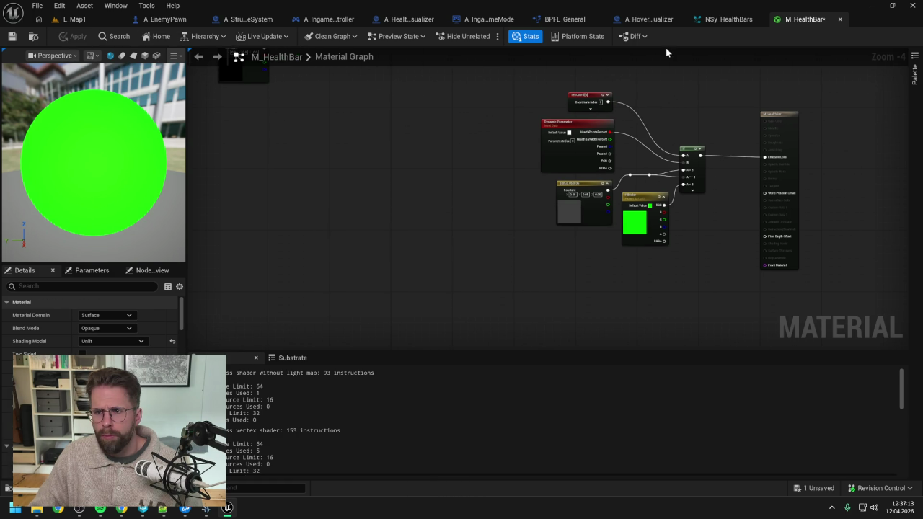
# - In NSy_HealthBars, uncheck Param1 under Dynamic Material Parameters
pyautogui.click(727, 19)
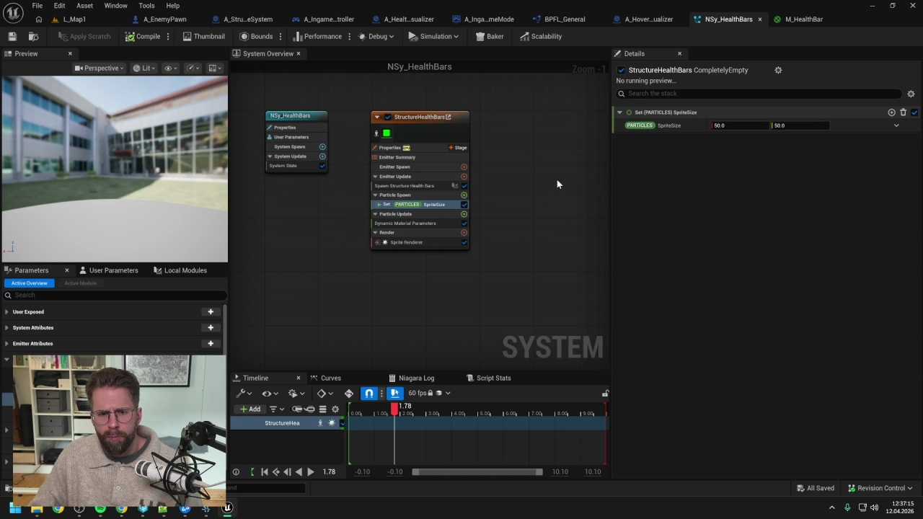
pyautogui.click(429, 223)
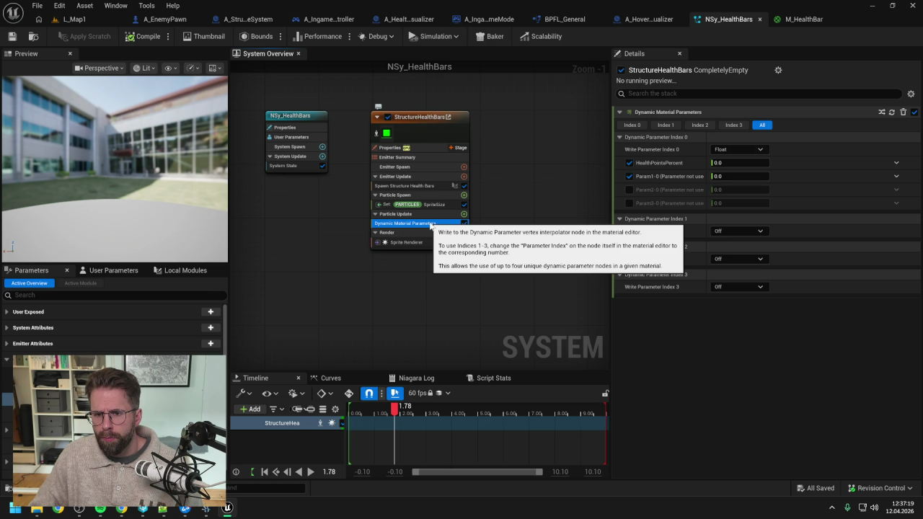
pyautogui.click(629, 176)
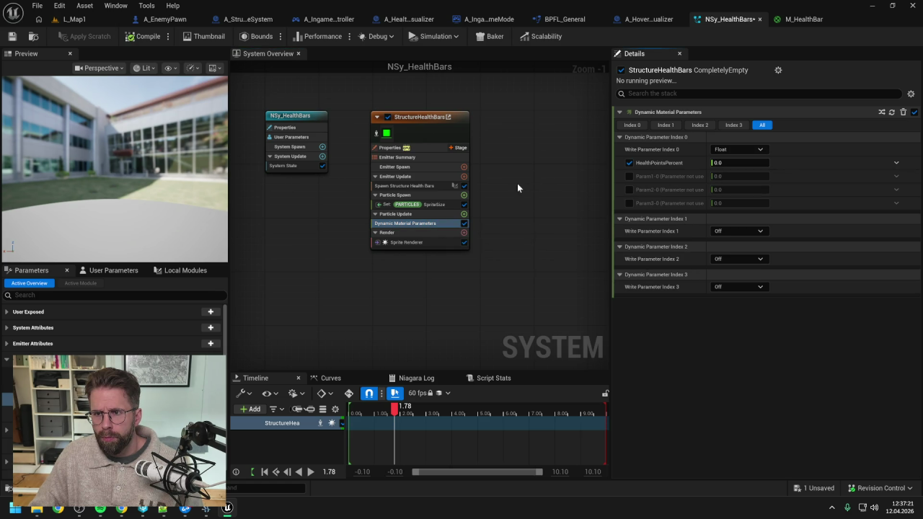
# - Reset M_HealthBar's Param Names index 1 to Param2, save, and check NSy_HealthBars' 50 × 50 Set SpriteSize
pyautogui.click(802, 19)
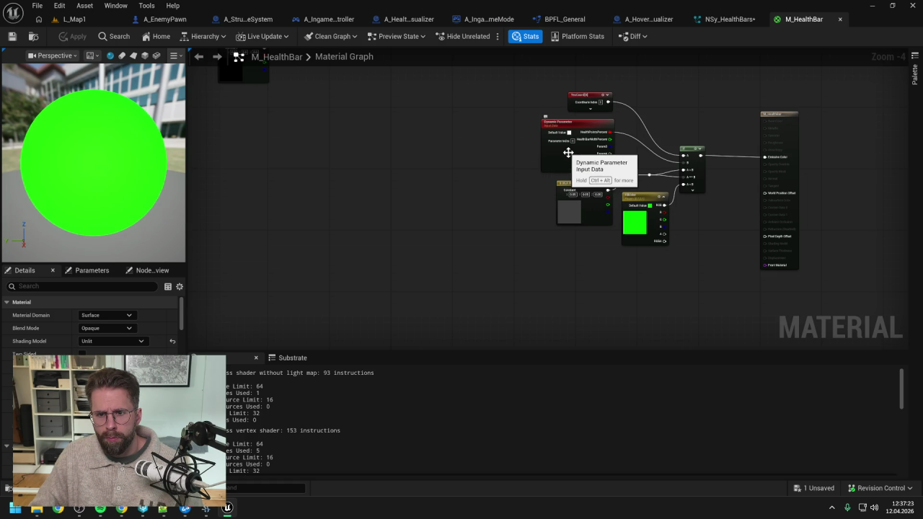
pyautogui.click(543, 164)
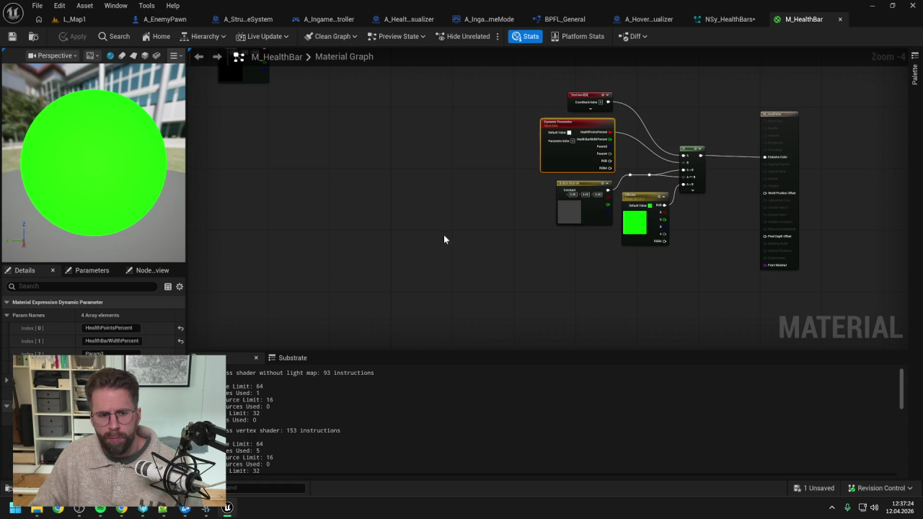
pyautogui.click(181, 341)
pyautogui.click(12, 38)
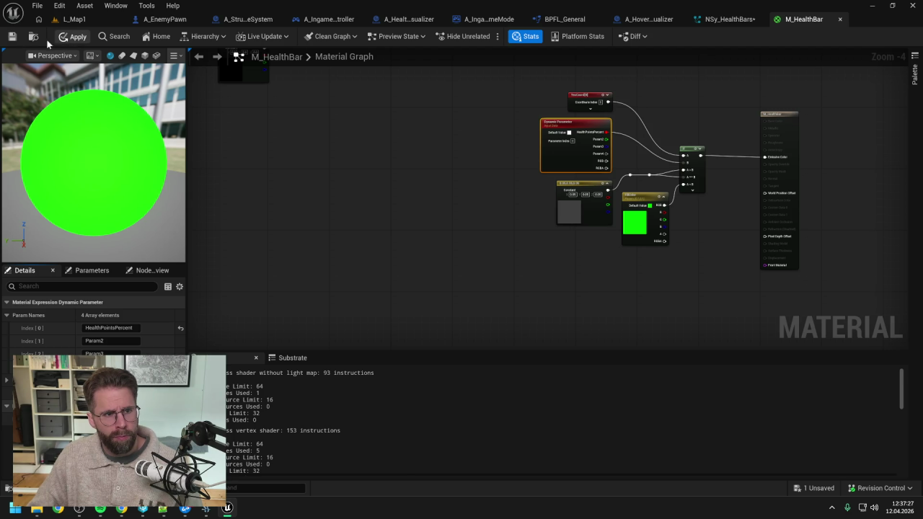
pyautogui.click(383, 172)
pyautogui.click(707, 23)
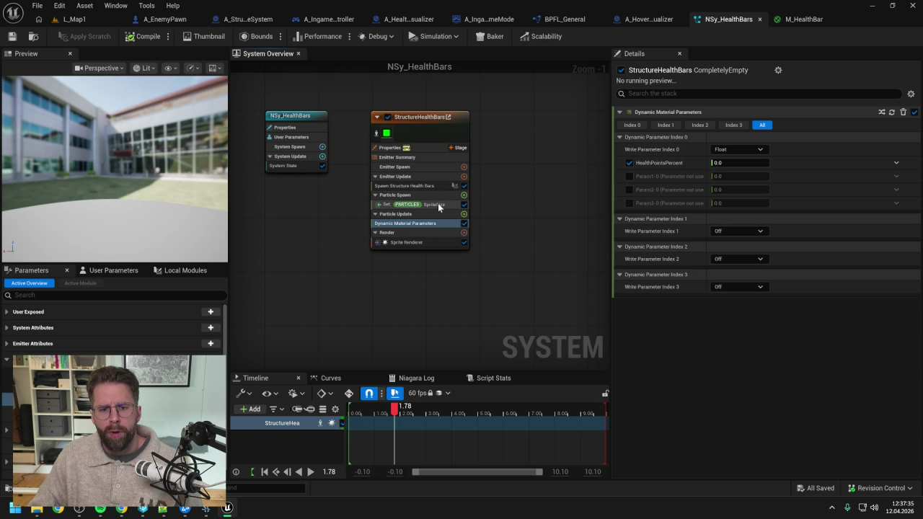
pyautogui.click(435, 204)
pyautogui.click(528, 208)
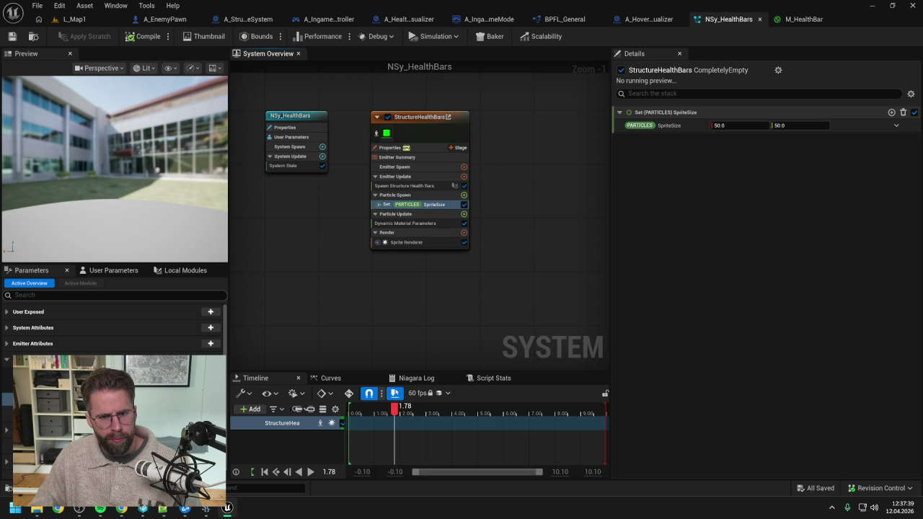
# - Create a local scratch module named InitializeStructureHealthBar and save the system
pyautogui.click(180, 272)
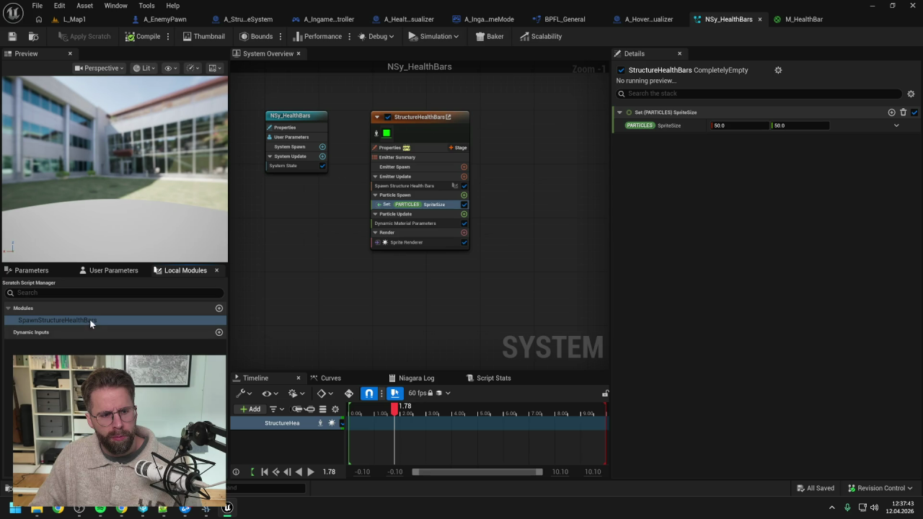
pyautogui.click(219, 309)
pyautogui.write('InitializeSt')
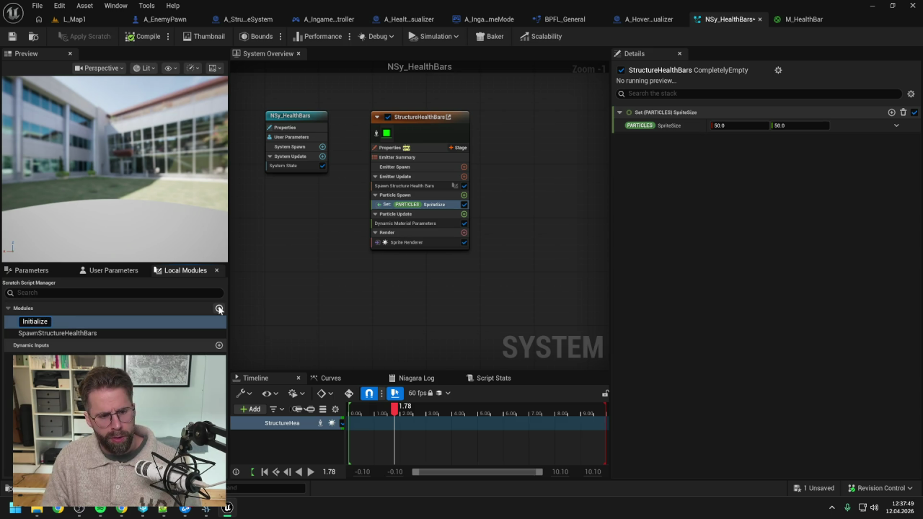
pyautogui.write('ruc')
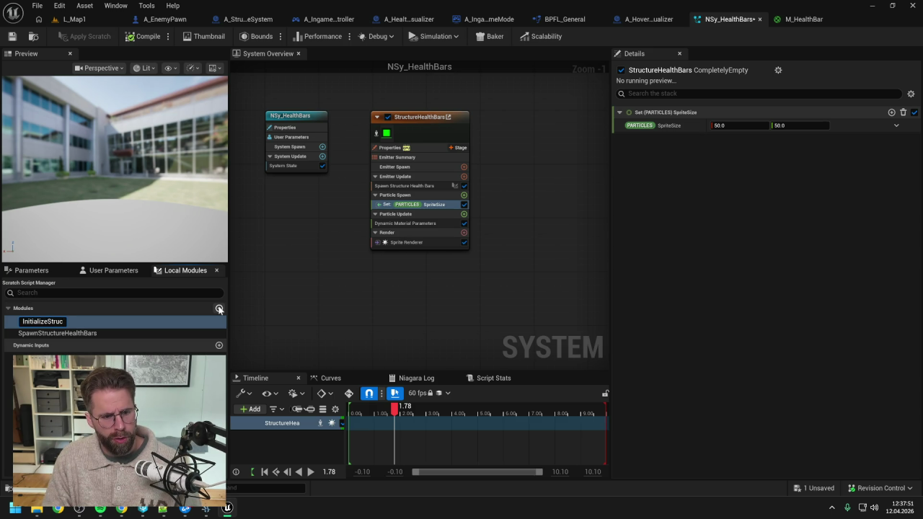
pyautogui.write('tureHealthBar')
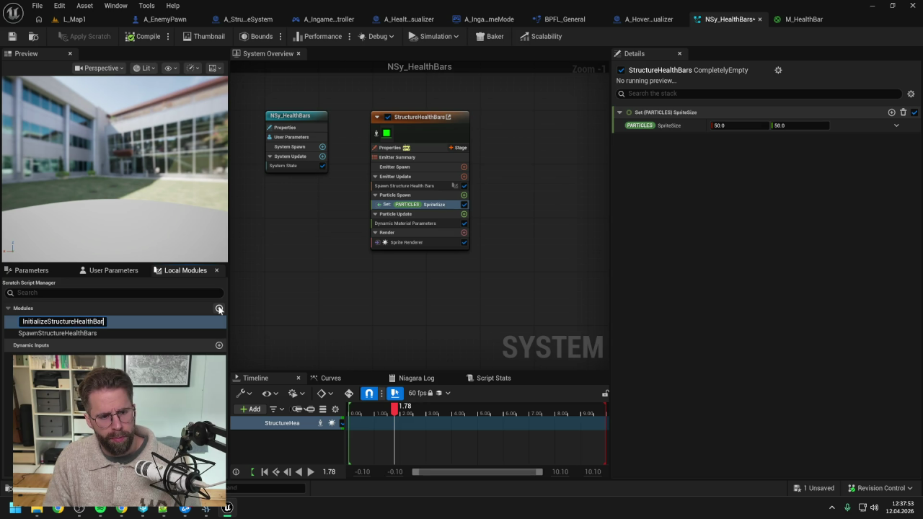
pyautogui.press('Return')
pyautogui.hotkey('ctrl', 's')
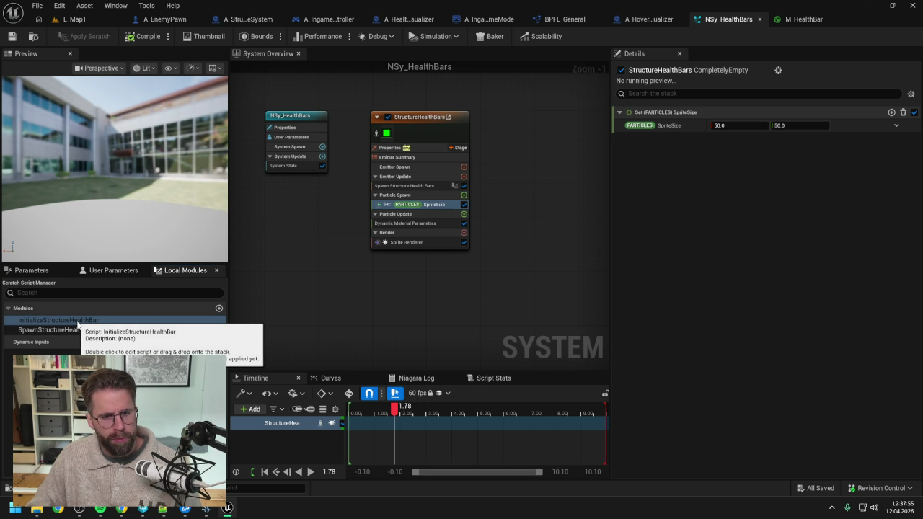
# - Add InitializeStructureHealthBar to Particle Spawn and delete the Set SpriteSize module
pyautogui.moveTo(77, 322)
pyautogui.mouseDown()
pyautogui.moveTo(351, 251)
pyautogui.moveTo(393, 204)
pyautogui.mouseUp()
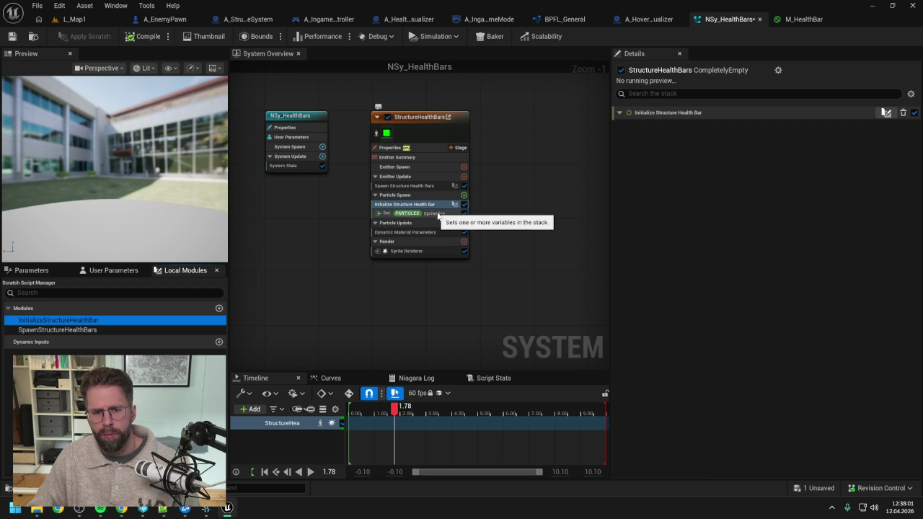
pyautogui.click(437, 213)
pyautogui.press('Delete')
# - Add a PARTICLES SpriteSize pin to InitializeStructureHealthBar's Map Set node, then return to System Overview
pyautogui.doubleClick(422, 203)
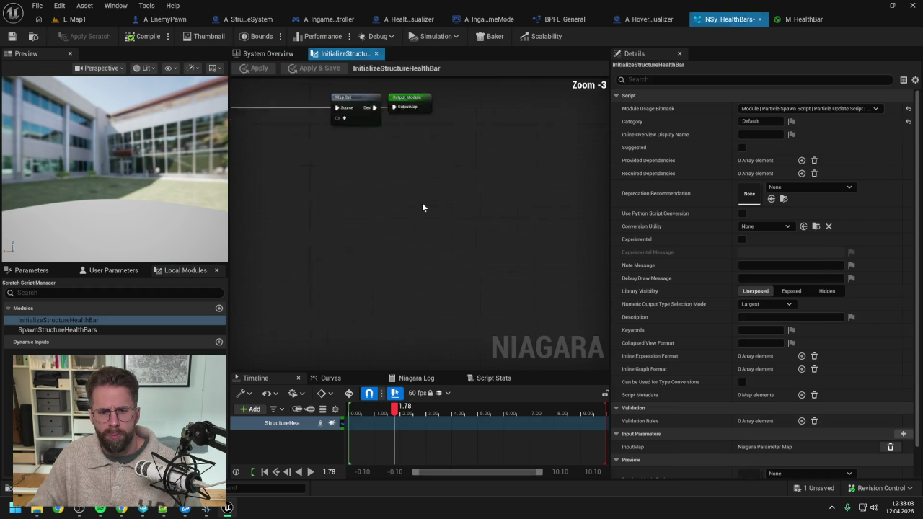
pyautogui.click(494, 216)
pyautogui.write('sprite')
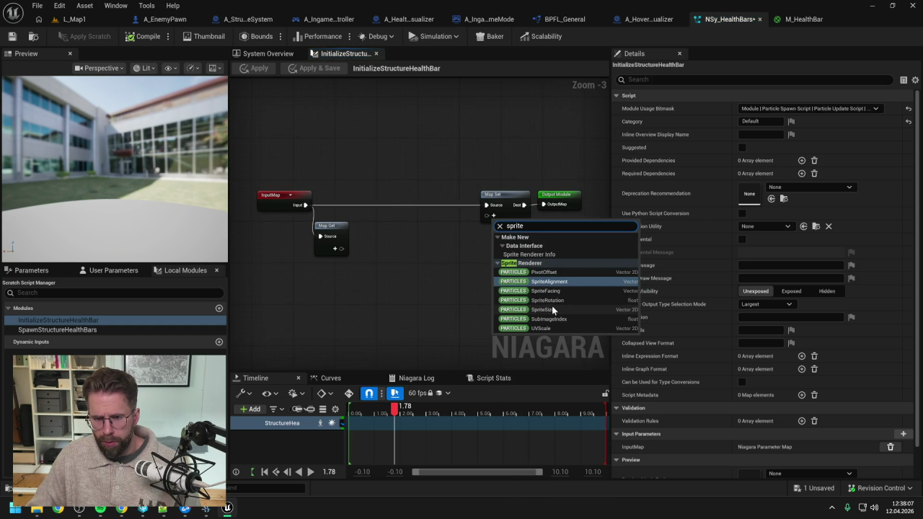
pyautogui.click(555, 310)
pyautogui.moveTo(491, 195); pyautogui.dragTo(530, 196)
pyautogui.click(488, 170)
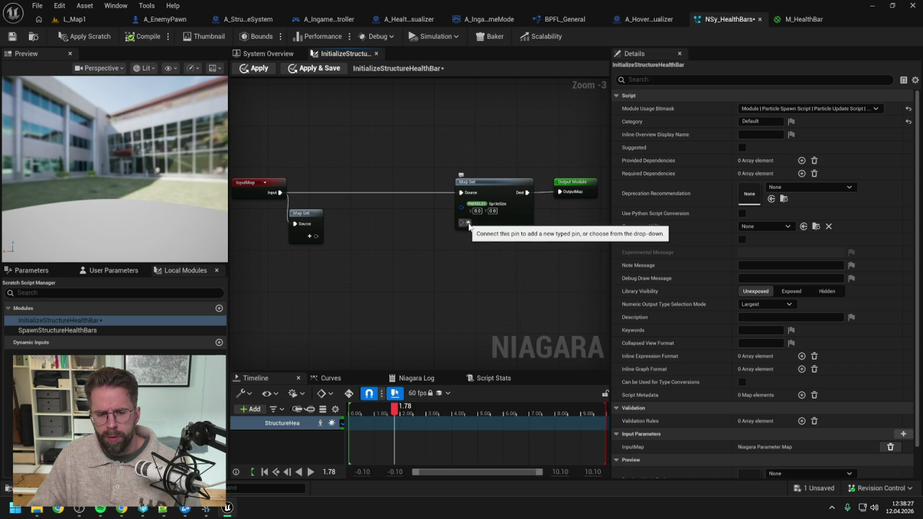
pyautogui.moveTo(457, 274); pyautogui.dragTo(427, 275)
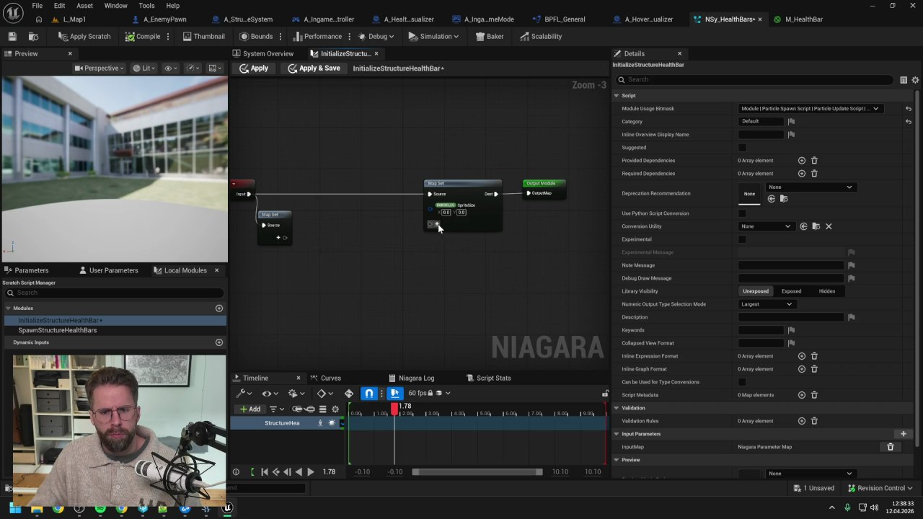
pyautogui.click(265, 54)
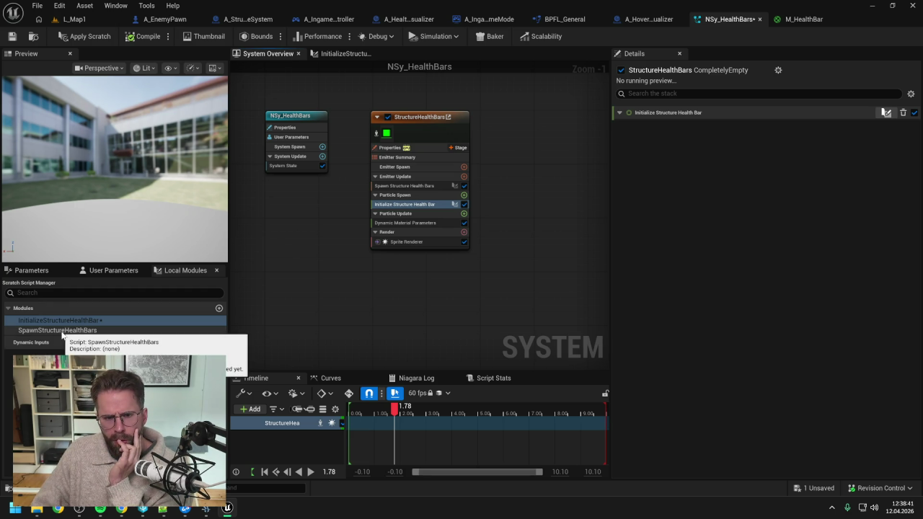
# - View StructureHealthBars' Dynamic Material Parameters in Details, then add another scratch module
pyautogui.click(415, 223)
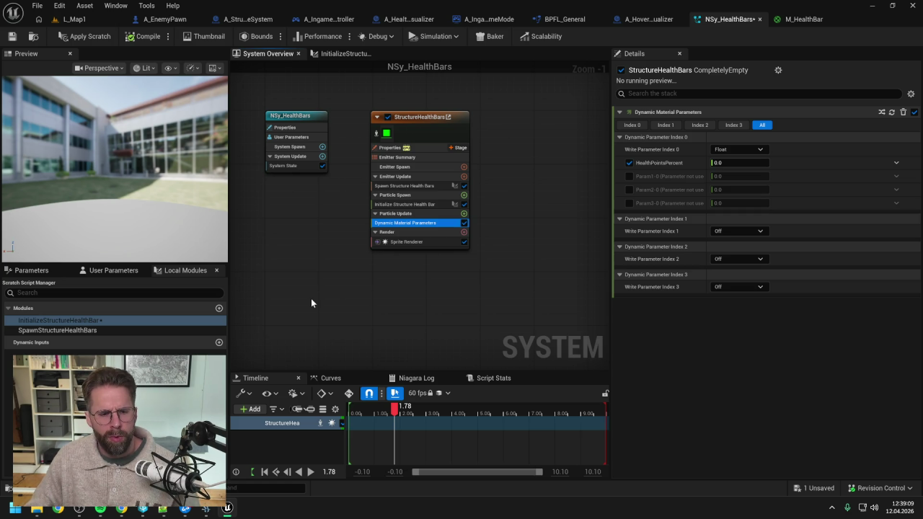
pyautogui.click(218, 309)
# - Name the new scratch module UpdateHealthPointsPercent and save the system
pyautogui.write('UpdateH')
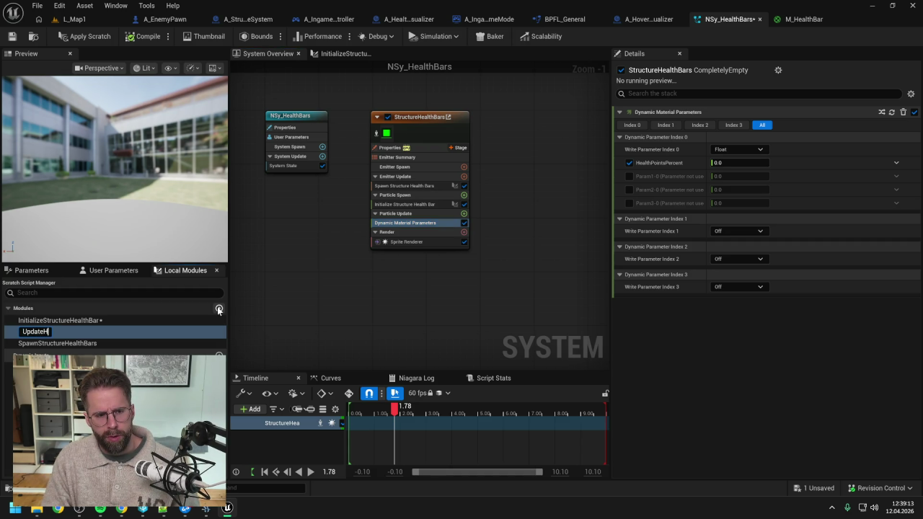
pyautogui.write('ealthPoint')
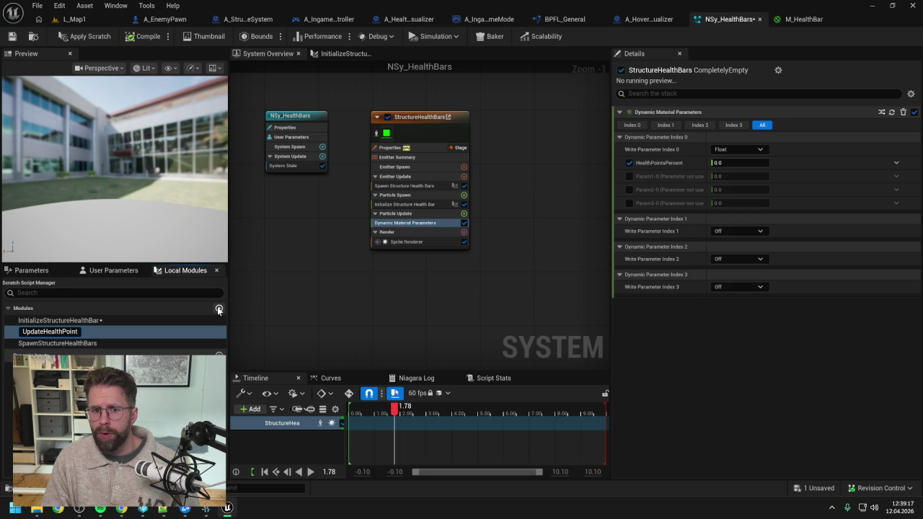
pyautogui.write('sPercent')
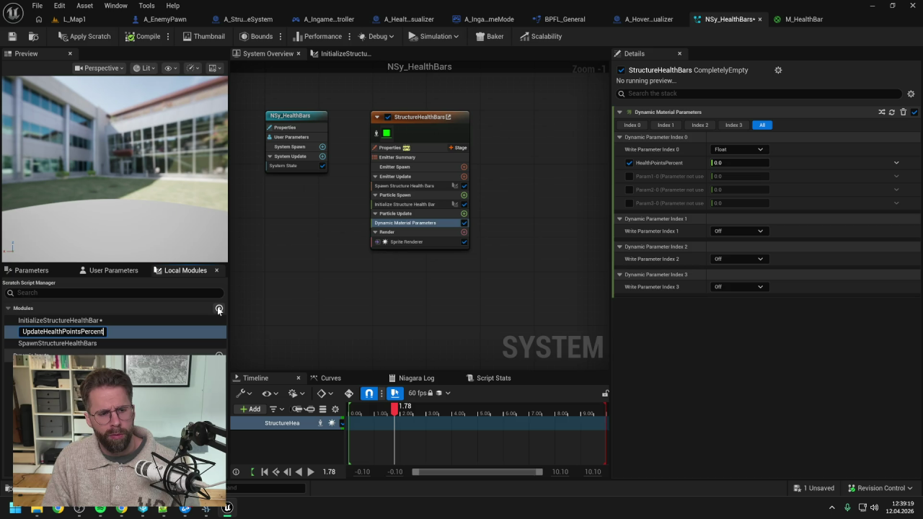
pyautogui.press('Return')
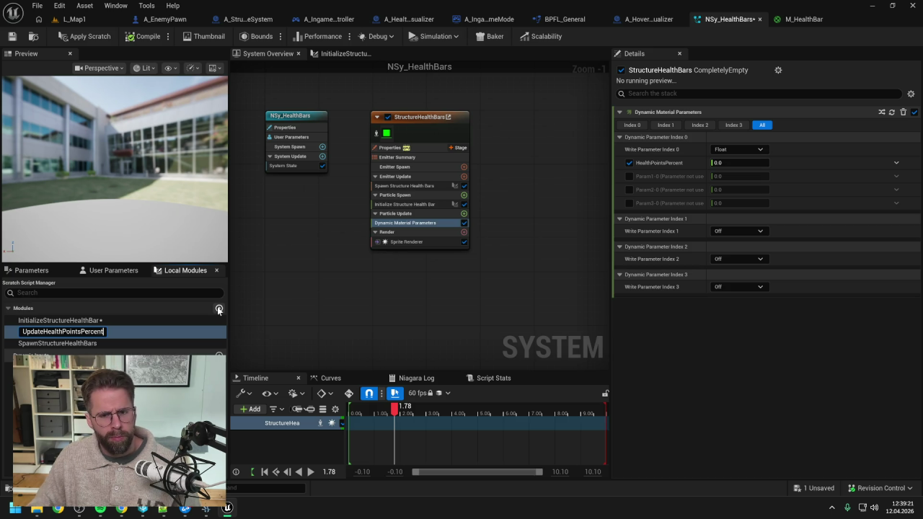
pyautogui.press('Return')
pyautogui.hotkey('ctrl', 's')
# - Set InitializeStructureHealthBar's Module Usage Bitmask to Particle Spawn Script only
pyautogui.doubleClick(73, 320)
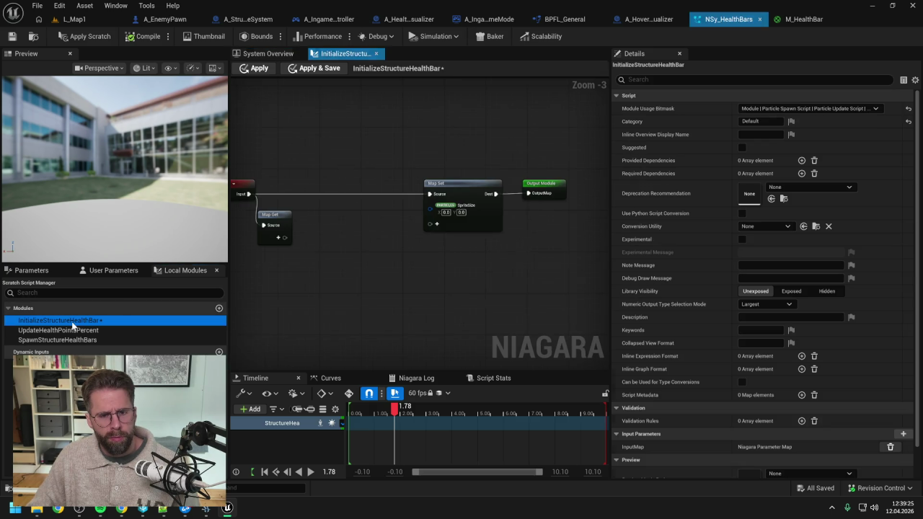
pyautogui.click(781, 109)
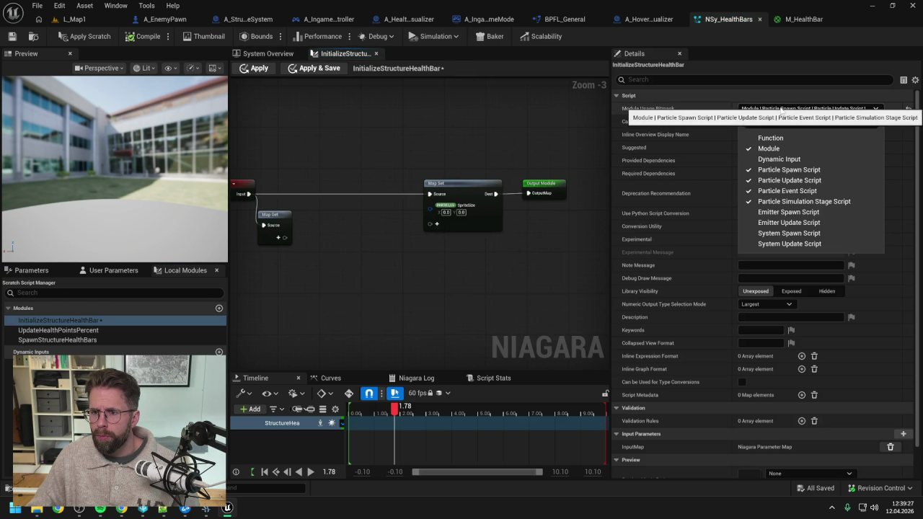
pyautogui.click(790, 180)
pyautogui.click(787, 190)
pyautogui.click(801, 201)
pyautogui.click(490, 151)
pyautogui.moveTo(440, 154); pyautogui.dragTo(467, 151)
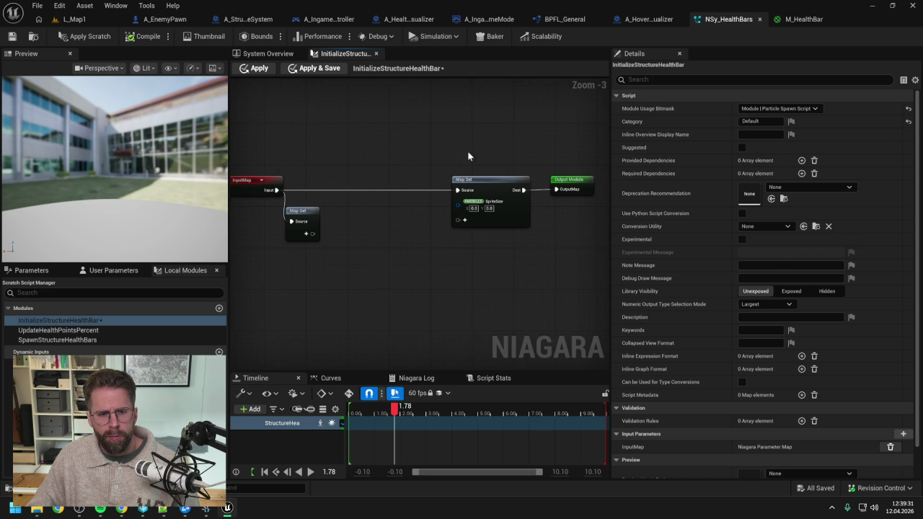
pyautogui.doubleClick(96, 332)
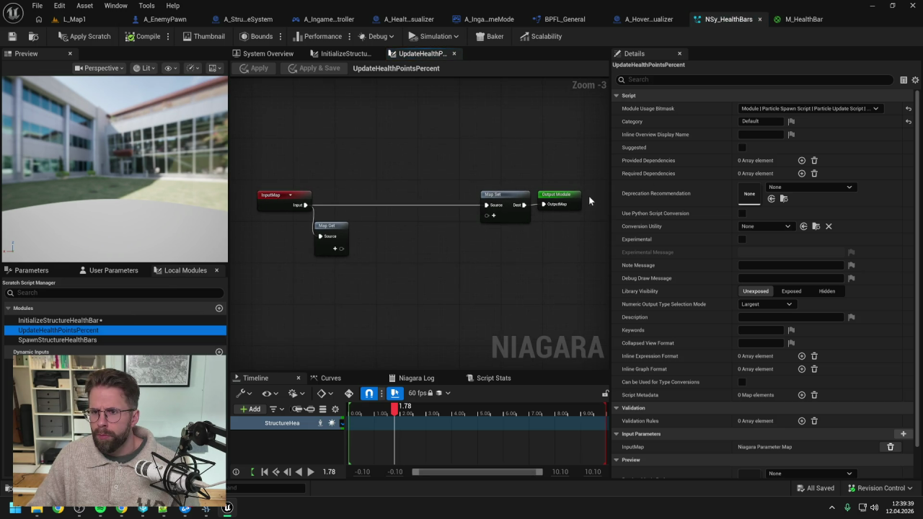
# - Restrict UpdateHealthPointsPercent's Module Usage Bitmask to Particle Update Script only
pyautogui.click(786, 108)
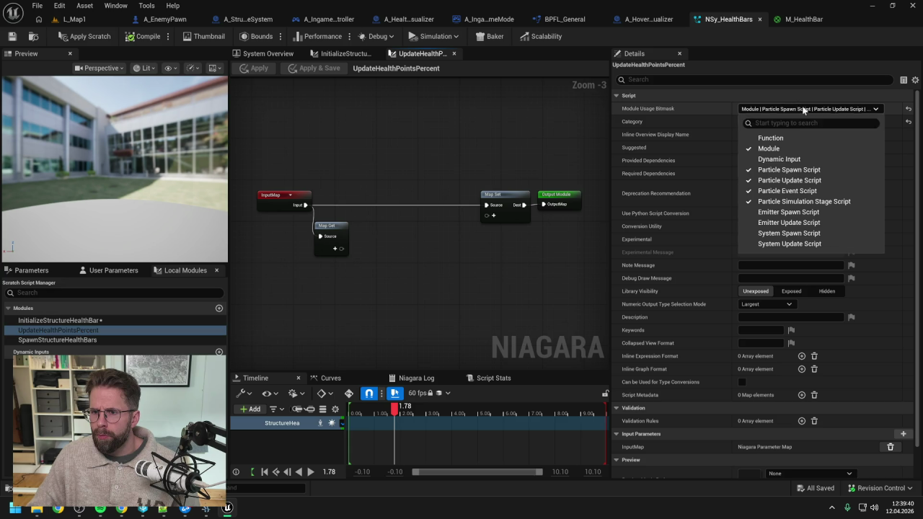
pyautogui.click(815, 171)
pyautogui.click(813, 180)
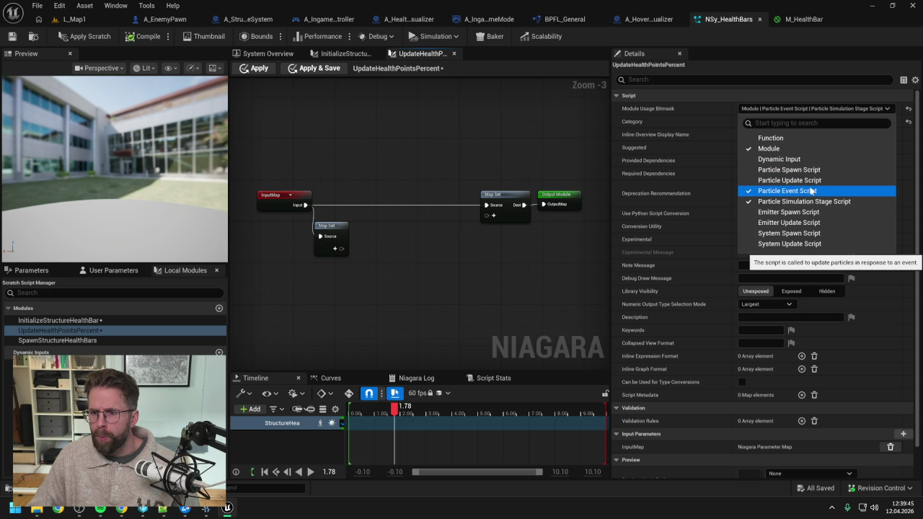
pyautogui.click(812, 191)
pyautogui.click(806, 201)
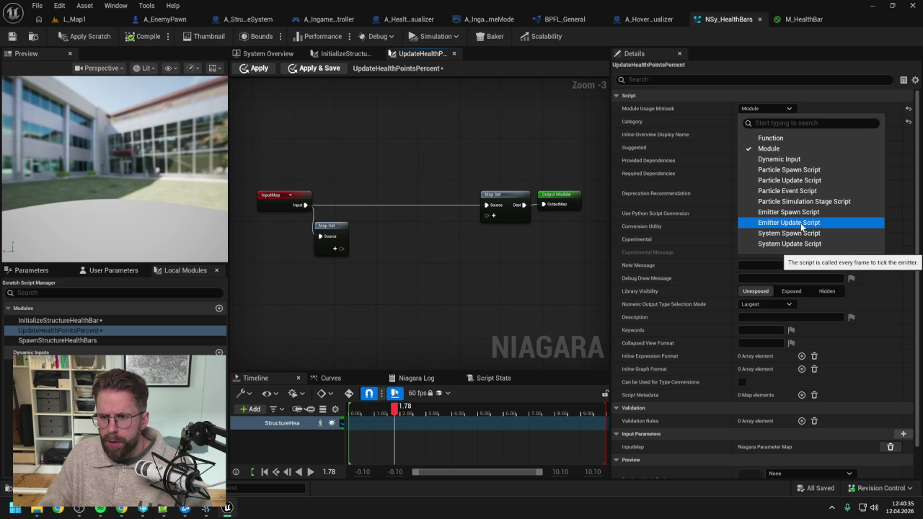
pyautogui.click(789, 180)
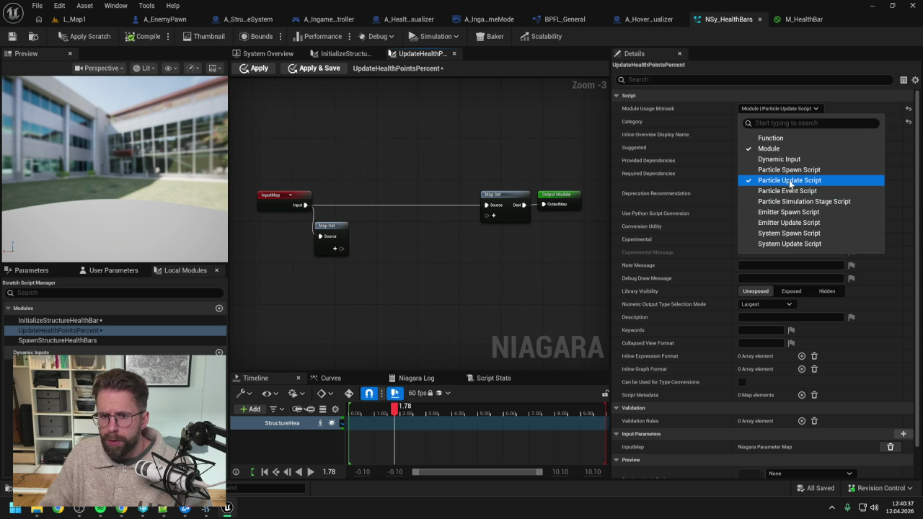
pyautogui.click(493, 156)
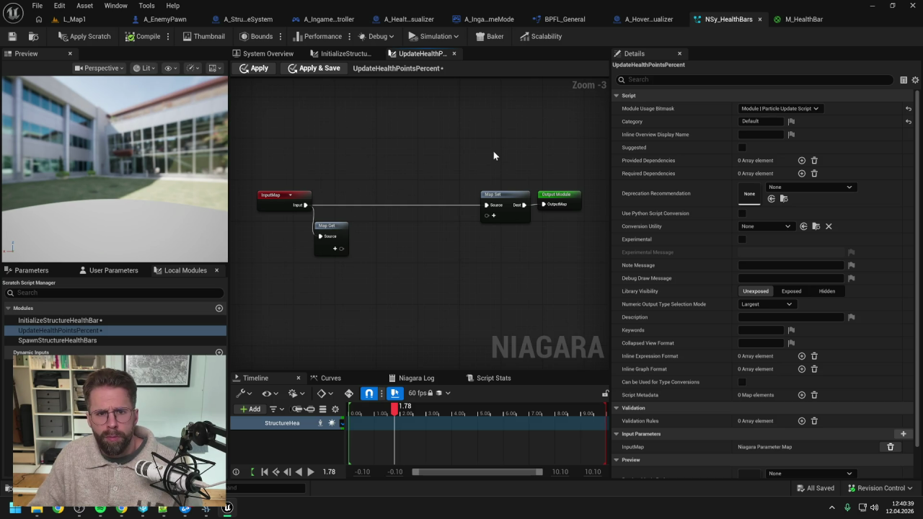
pyautogui.click(341, 54)
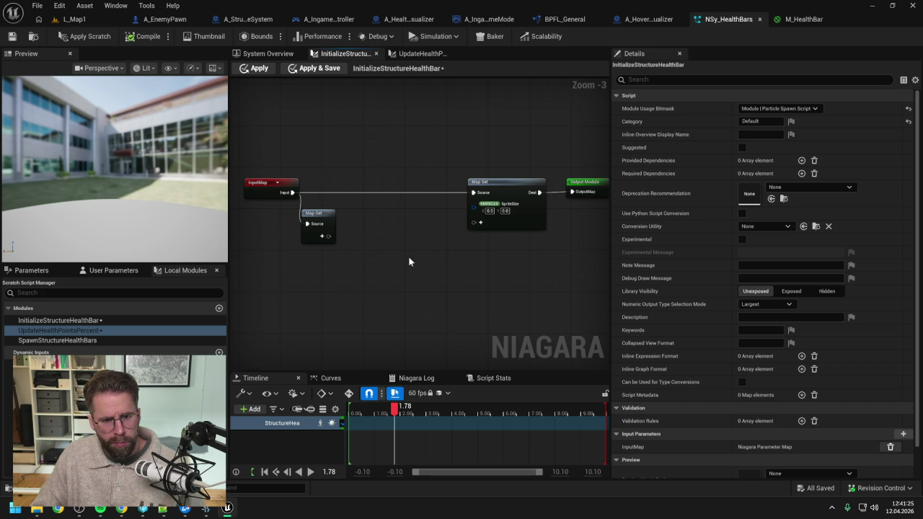
# - Shift InitializeStructureHealthBar's Map Set and Output nodes right, then list the StructureData1–3 user parameters
pyautogui.moveTo(408, 261); pyautogui.dragTo(373, 264)
pyautogui.moveTo(411, 173); pyautogui.dragTo(572, 240)
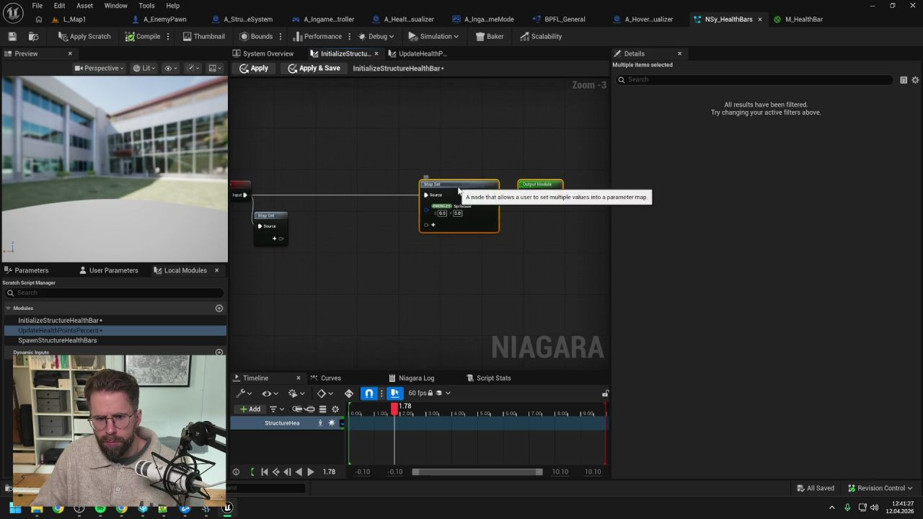
pyautogui.moveTo(423, 182); pyautogui.dragTo(522, 186)
pyautogui.click(433, 289)
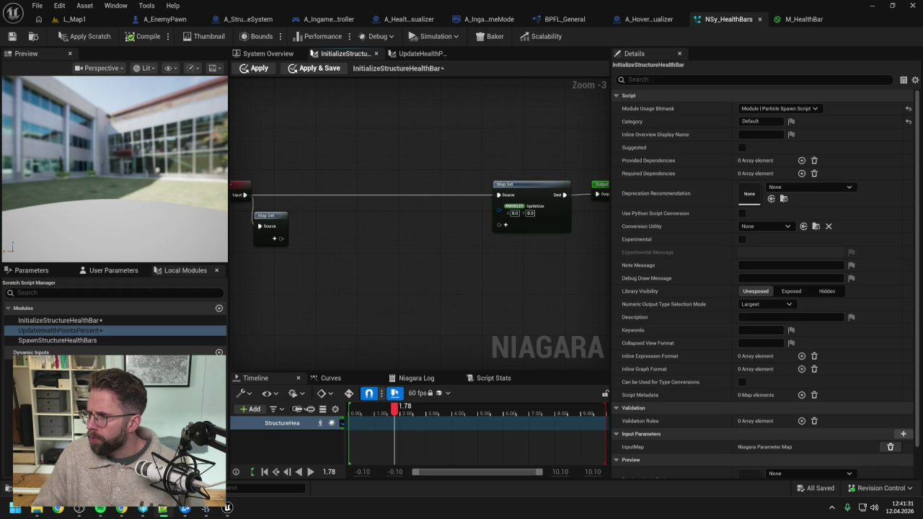
pyautogui.moveTo(528, 275)
pyautogui.mouseDown()
pyautogui.moveTo(531, 264)
pyautogui.moveTo(486, 262)
pyautogui.mouseUp()
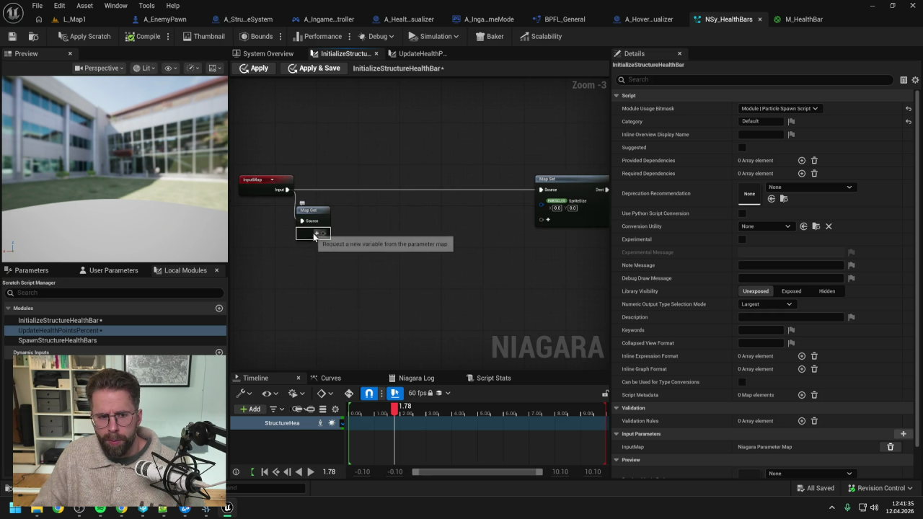
pyautogui.click(113, 270)
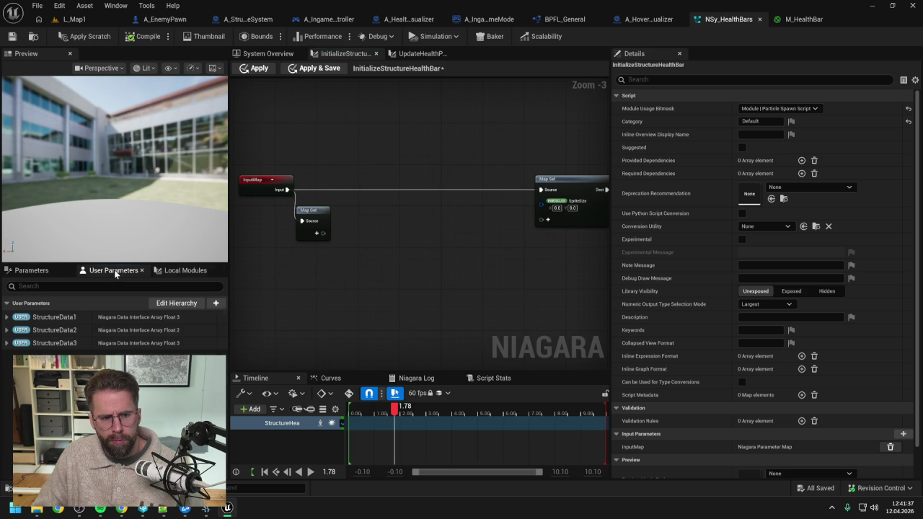
# - Apply and compile the pending InitializeStructureHealthBar scratch-module edits
pyautogui.click(79, 36)
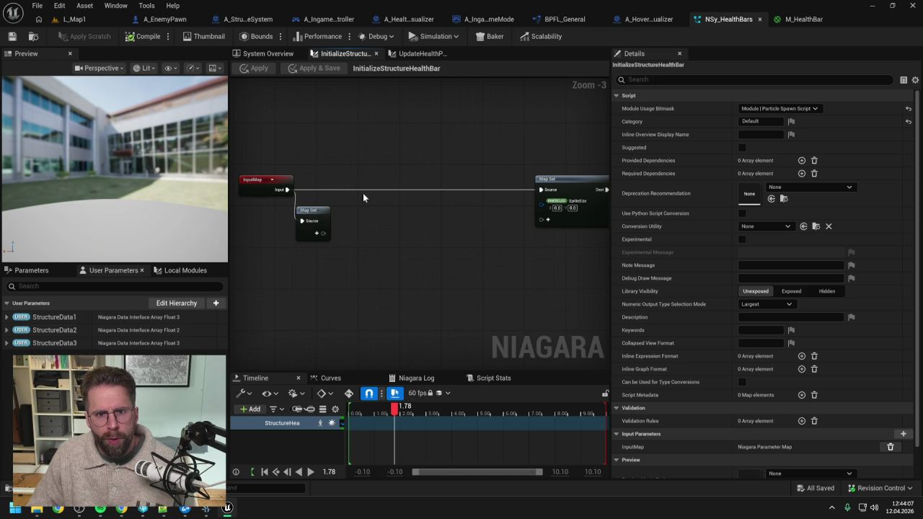
# - Look up the health bar's Base Size X in A_HoveredStructureVisualizer's UpdateHealthBar function
pyautogui.click(407, 18)
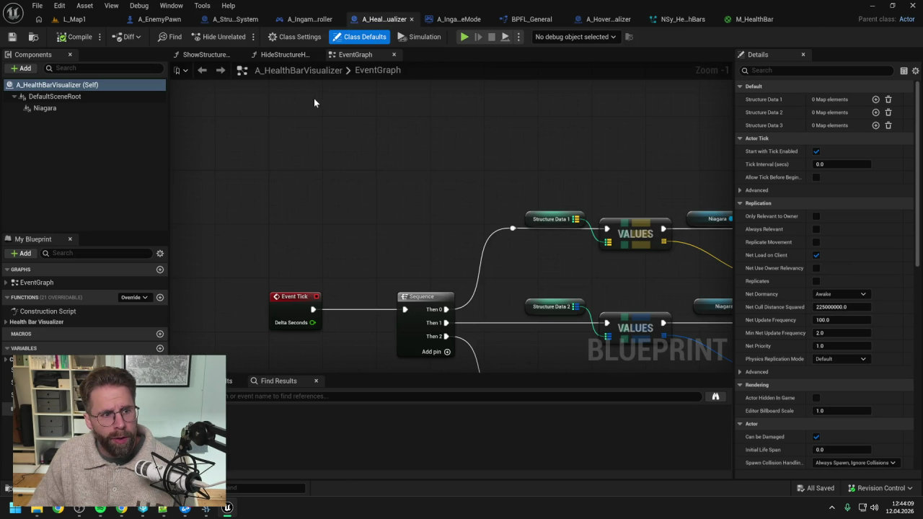
pyautogui.hotkey('ctrl', 'space')
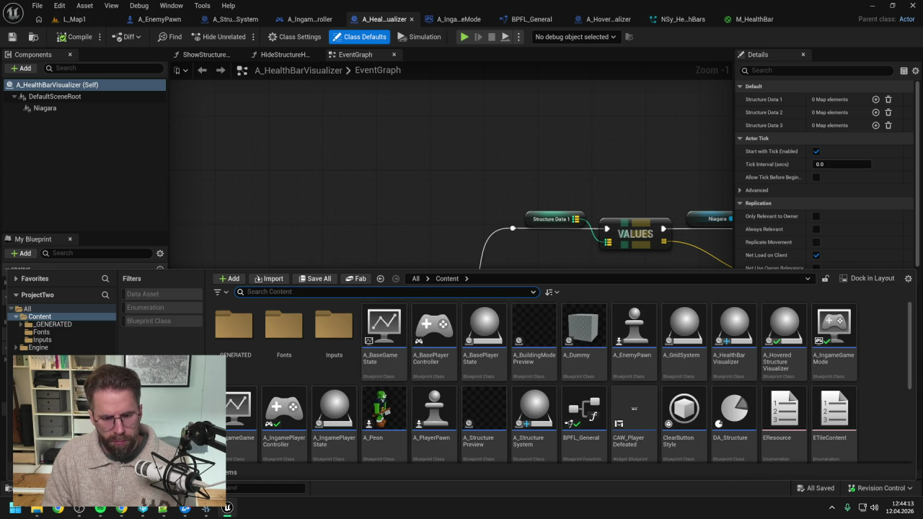
pyautogui.write('hov')
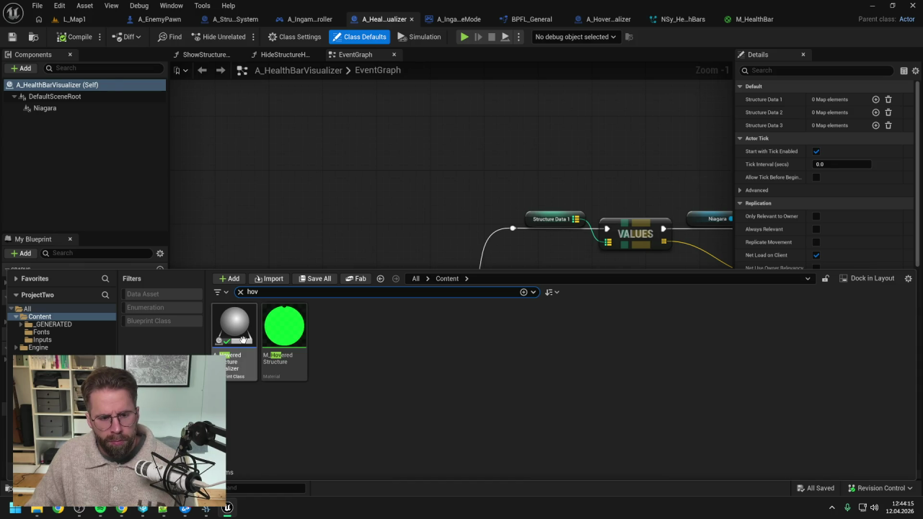
pyautogui.doubleClick(243, 339)
pyautogui.click(49, 108)
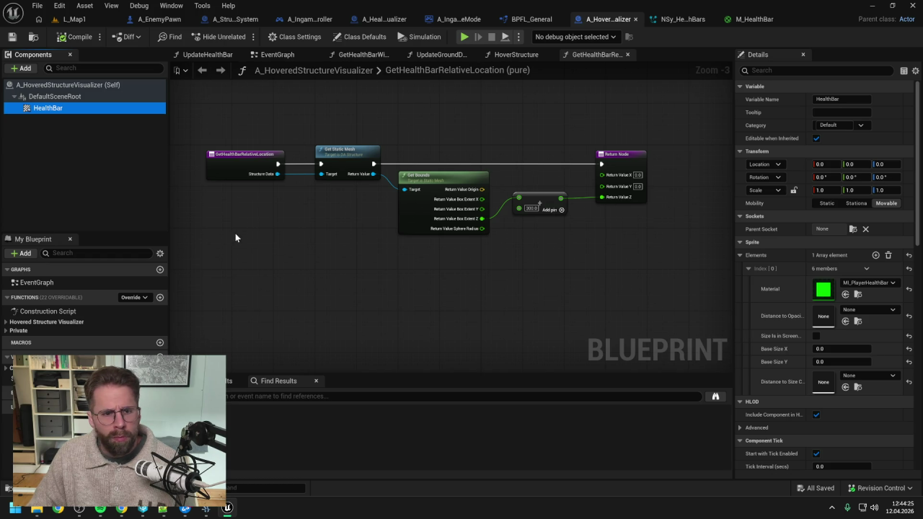
pyautogui.click(16, 330)
pyautogui.click(6, 331)
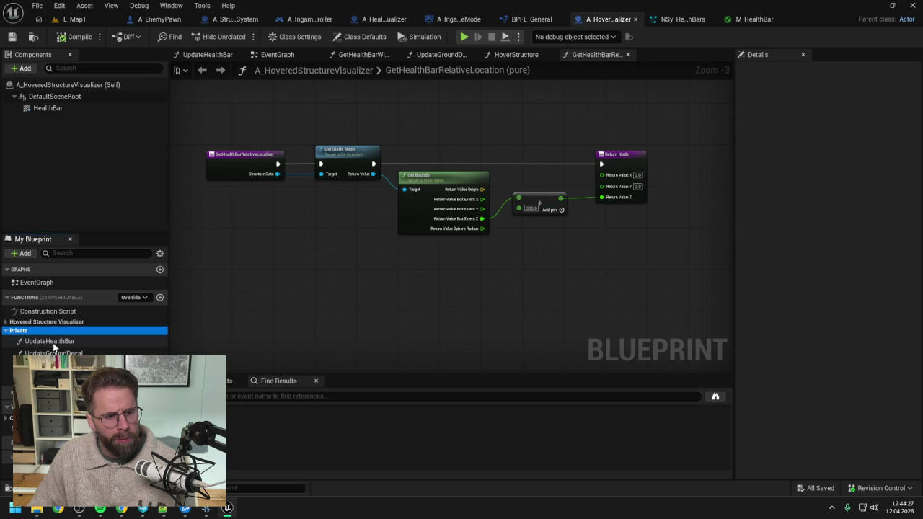
pyautogui.doubleClick(53, 342)
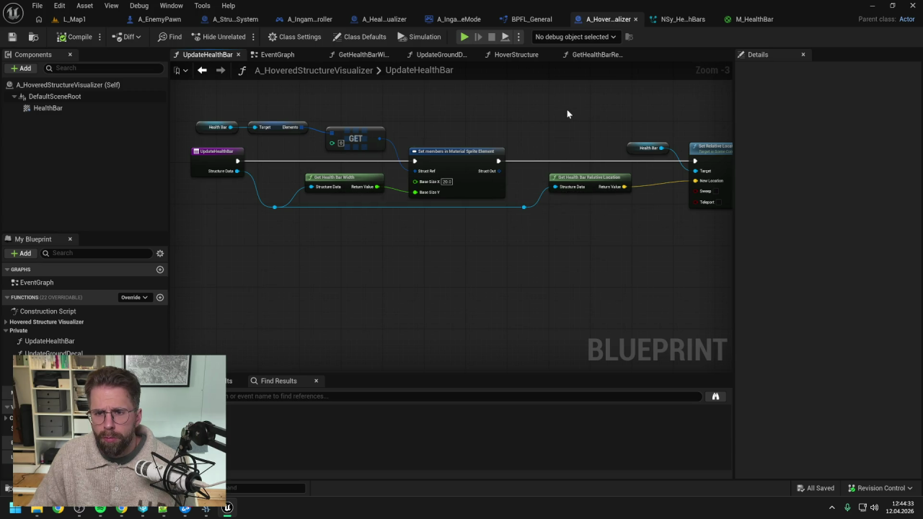
# - Enter 20.0 for SpriteSize X in InitializeStructureHealthBar's Map Set node
pyautogui.click(753, 21)
pyautogui.click(692, 21)
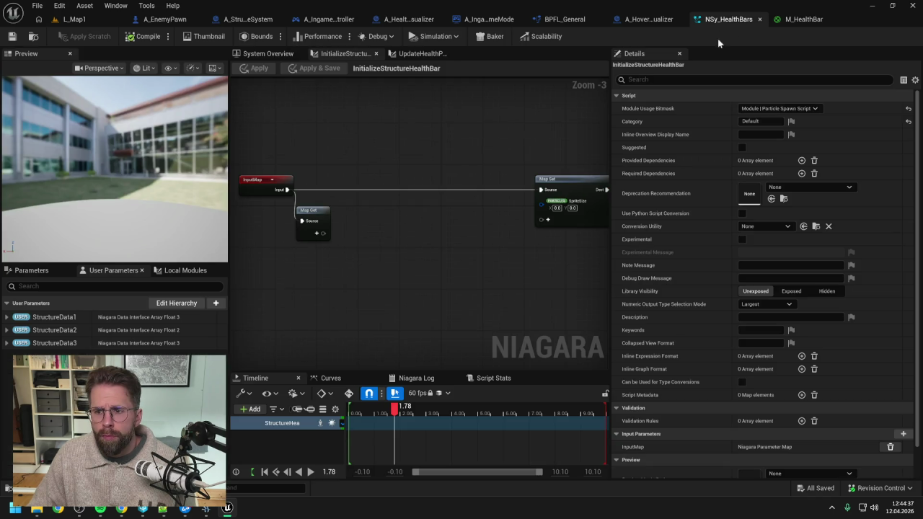
pyautogui.click(557, 208)
pyautogui.write('20')
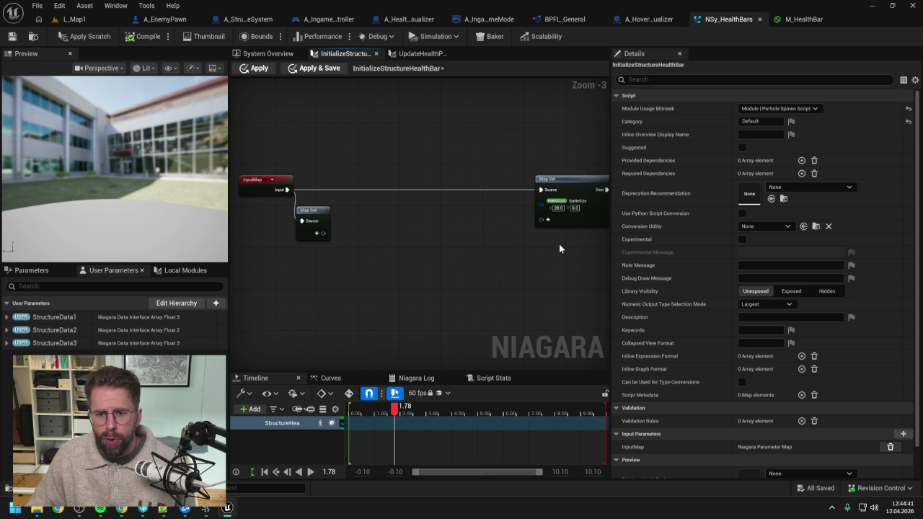
pyautogui.moveTo(559, 243); pyautogui.dragTo(519, 216)
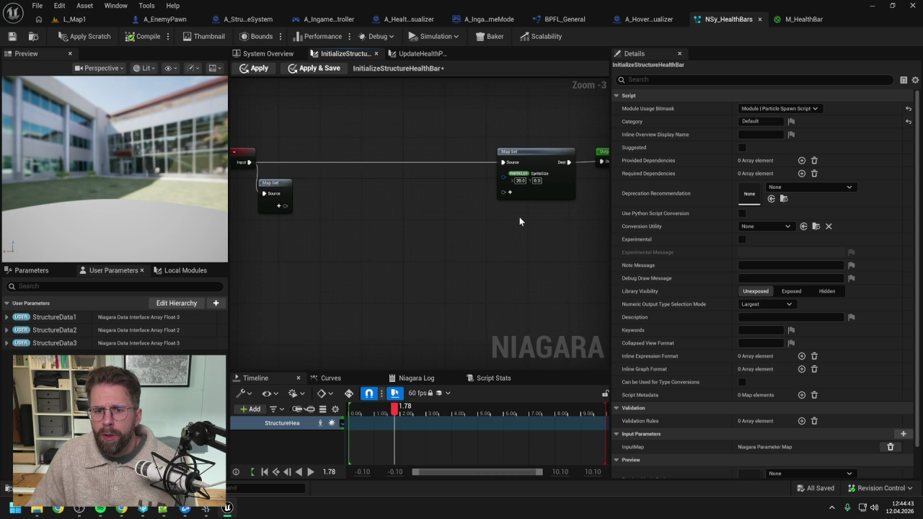
# - Connect a new Make Vector 2D node with X = 20.0 to the Map Set's SpriteSize pin
pyautogui.rightClick(503, 176)
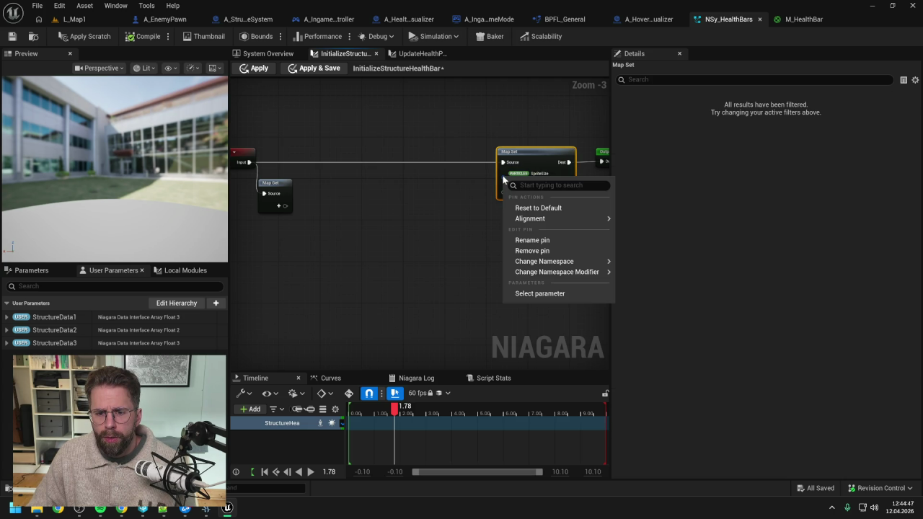
pyautogui.click(449, 208)
pyautogui.moveTo(505, 174); pyautogui.dragTo(453, 203)
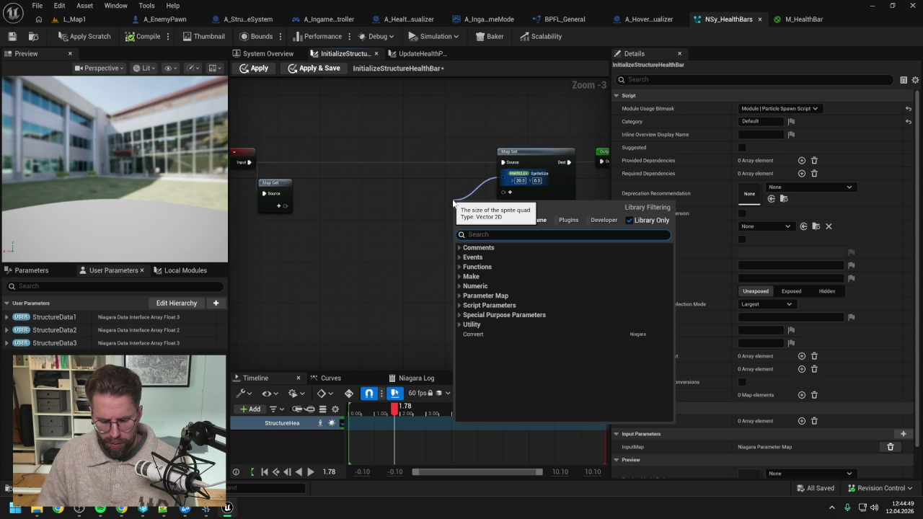
pyautogui.write('make')
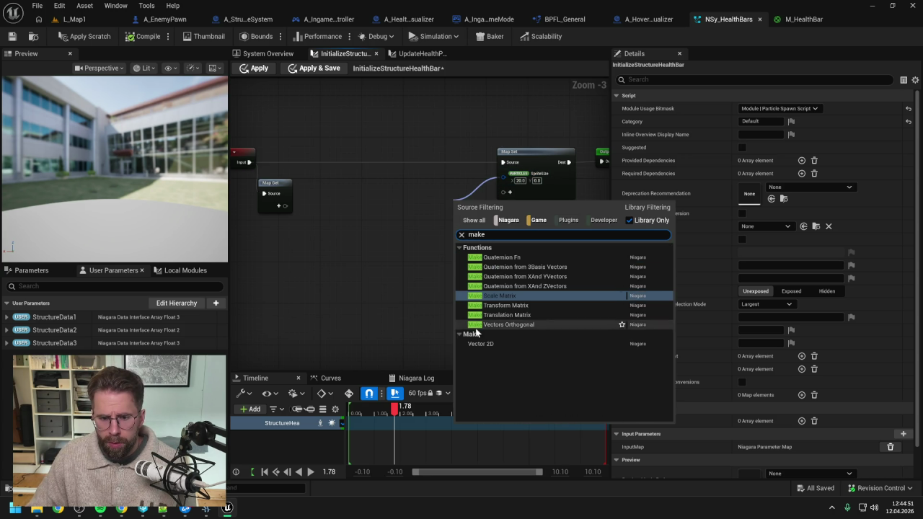
pyautogui.click(480, 344)
pyautogui.moveTo(470, 201); pyautogui.dragTo(430, 195)
pyautogui.click(428, 204)
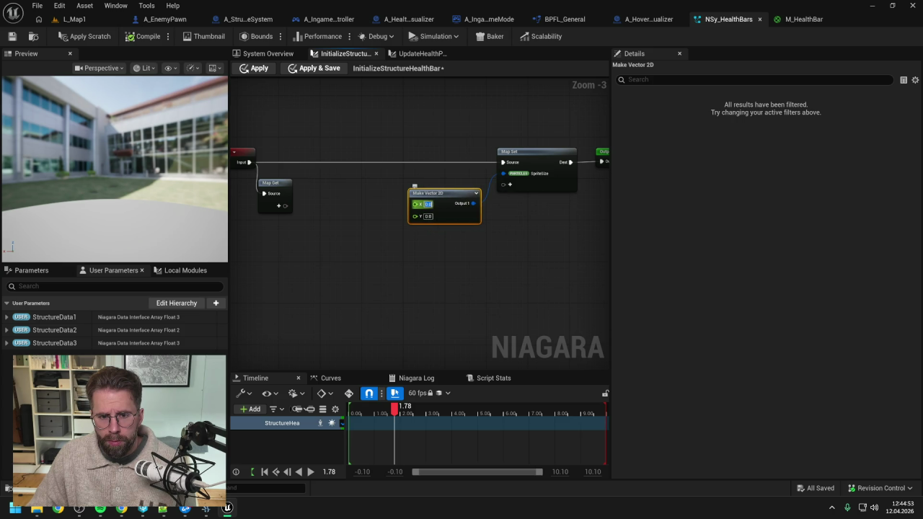
pyautogui.write('20')
pyautogui.press('Return')
pyautogui.click(438, 257)
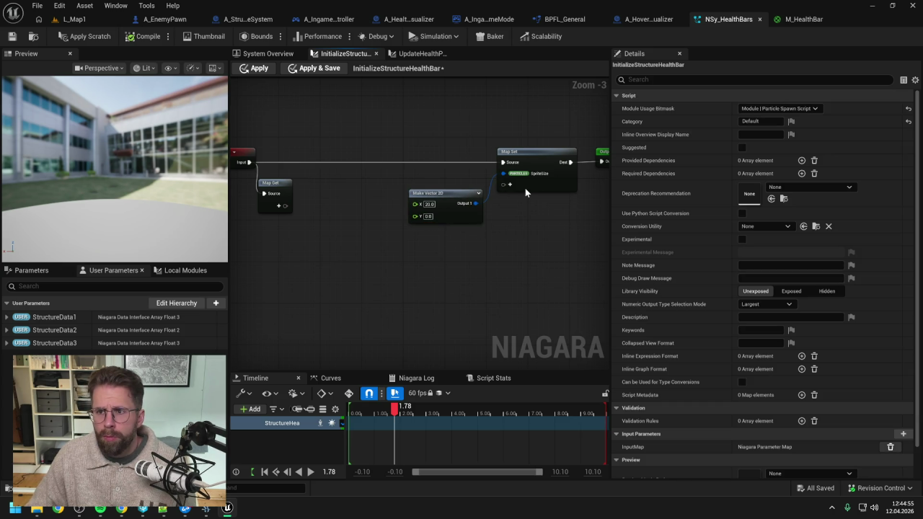
pyautogui.moveTo(452, 195); pyautogui.dragTo(446, 189)
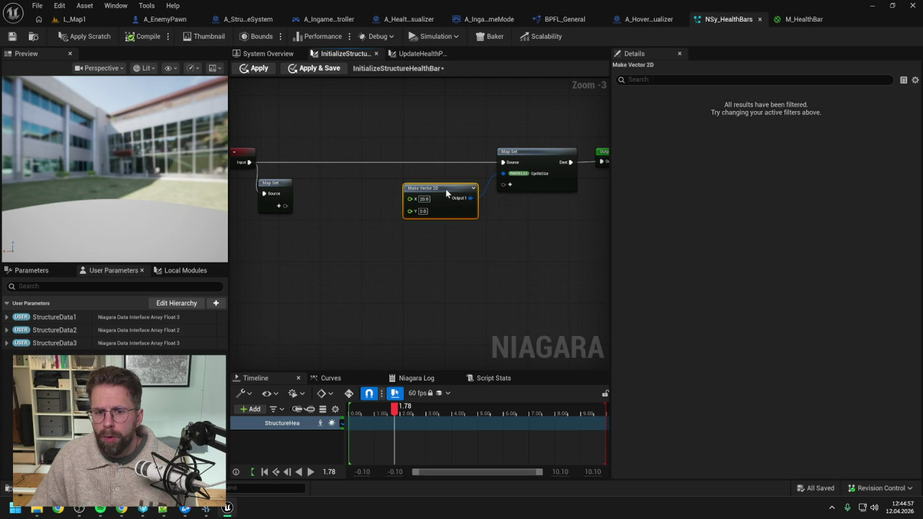
pyautogui.click(454, 246)
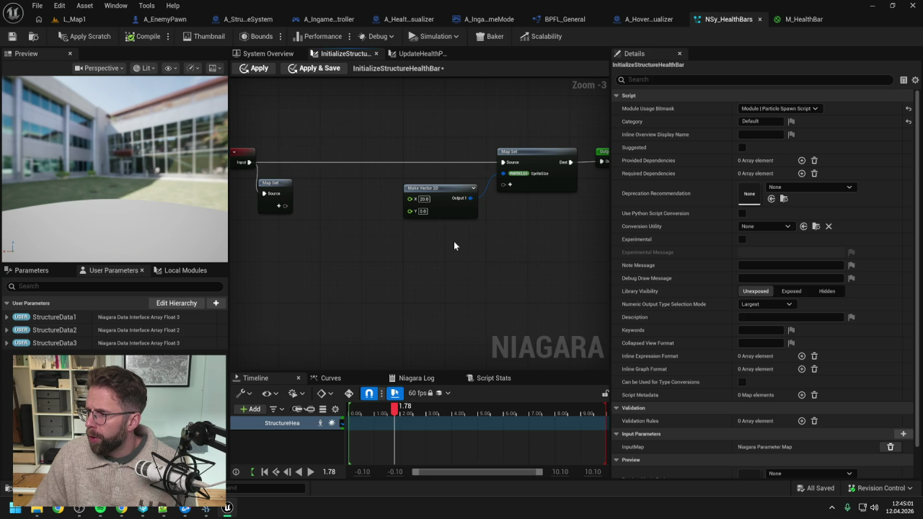
# - Add a Vector 2D Array input pin named StructureData2 to the Map Get node
pyautogui.moveTo(452, 236); pyautogui.dragTo(520, 234)
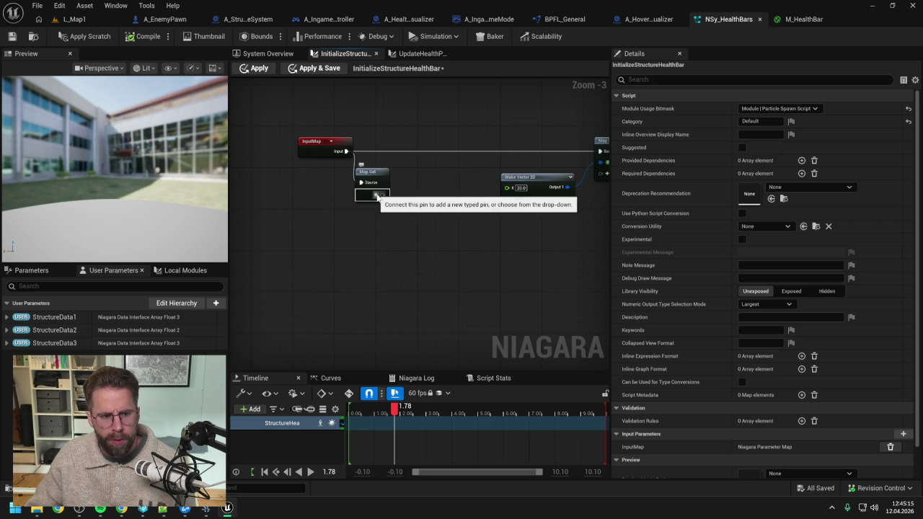
pyautogui.click(7, 342)
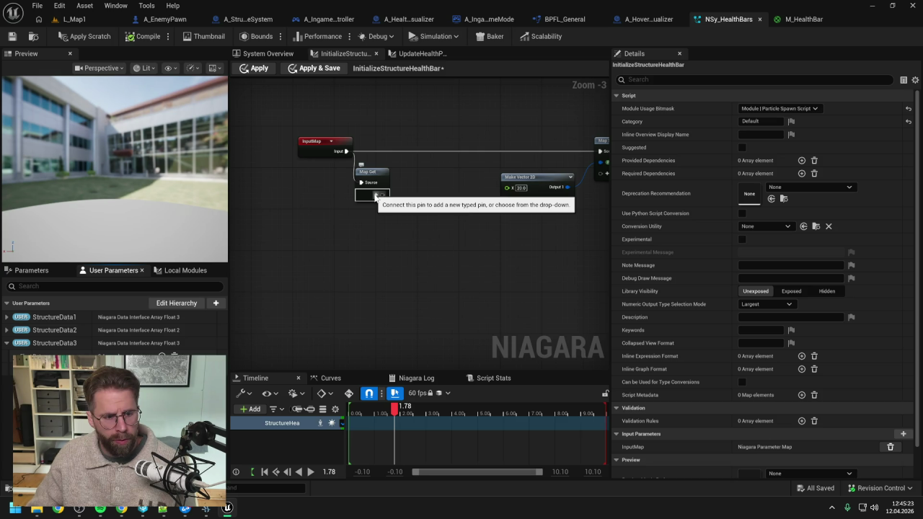
pyautogui.click(375, 196)
pyautogui.write('vector')
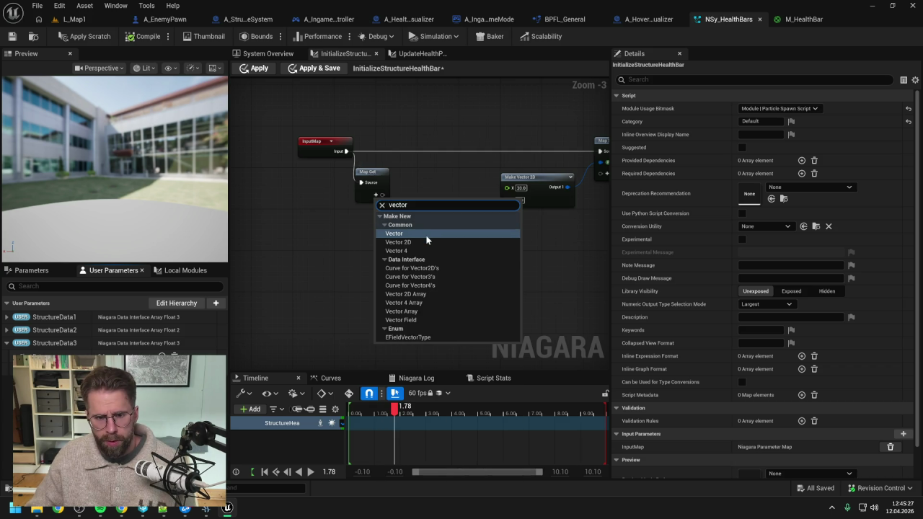
pyautogui.click(419, 293)
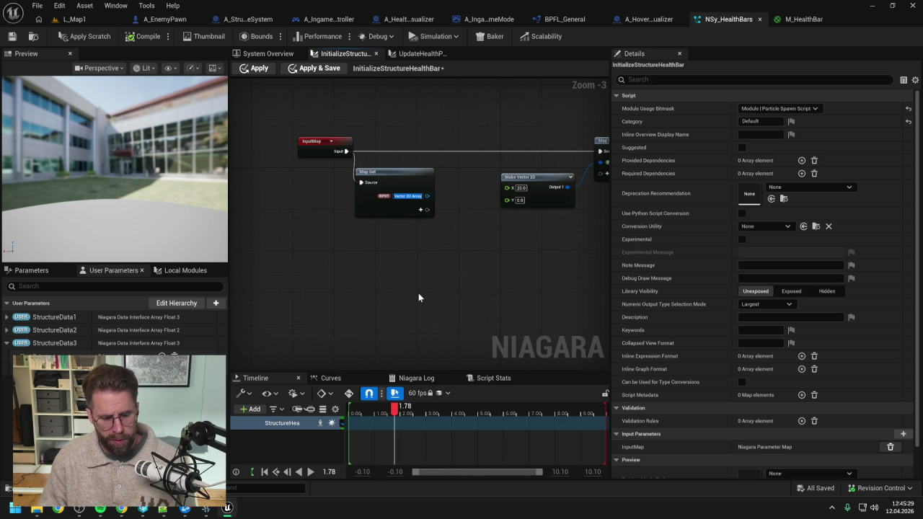
pyautogui.write('StructureDat')
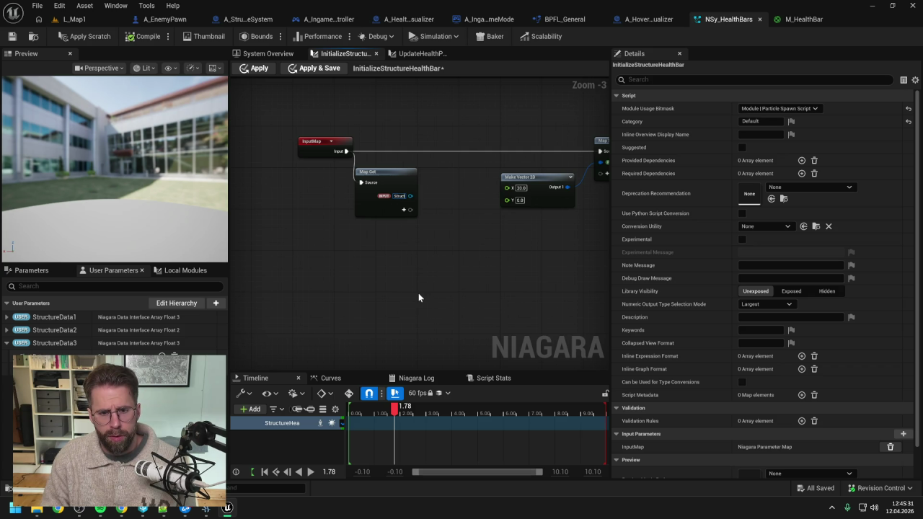
pyautogui.write('a2')
pyautogui.press('Return')
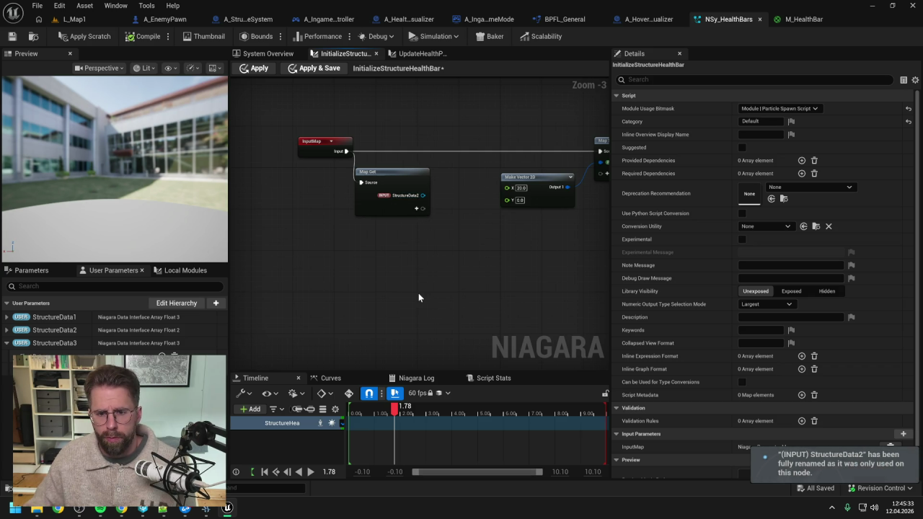
# - Add a Get node from StructureData2 and an Execution Index node
pyautogui.moveTo(423, 196); pyautogui.dragTo(449, 212)
pyautogui.write('get')
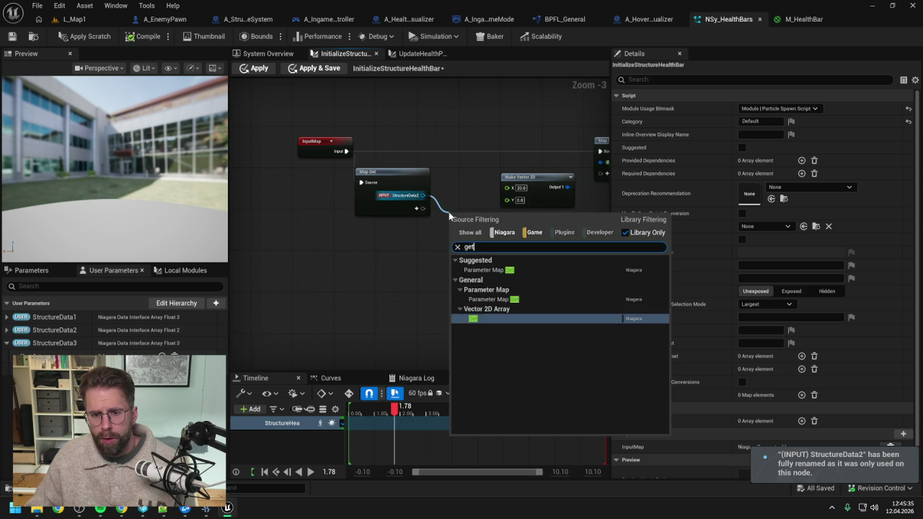
pyautogui.press('Return')
pyautogui.rightClick(398, 267)
pyautogui.write('execu')
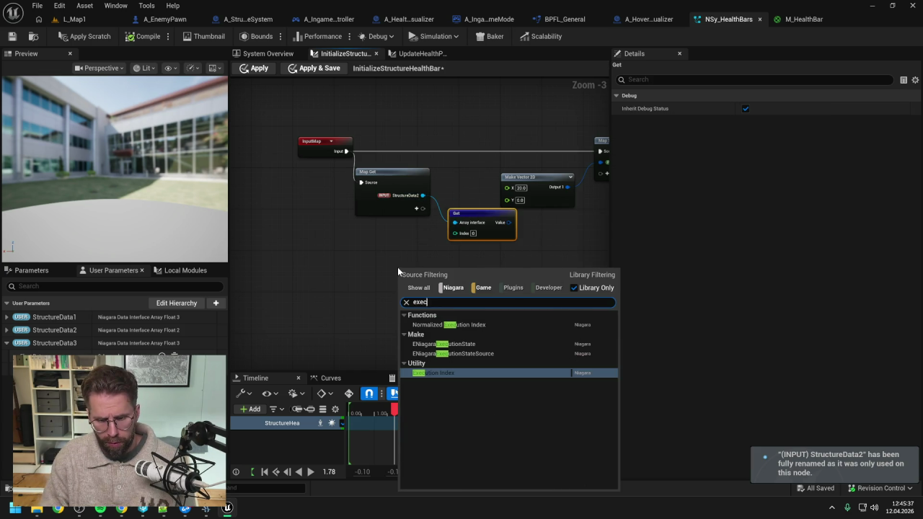
pyautogui.click(439, 373)
# - Wire Execution Index into the Get node's Index and tidy the Break Vector 2D and Max nodes
pyautogui.moveTo(435, 279)
pyautogui.mouseDown()
pyautogui.moveTo(455, 232)
pyautogui.moveTo(430, 245)
pyautogui.moveTo(428, 227)
pyautogui.mouseUp()
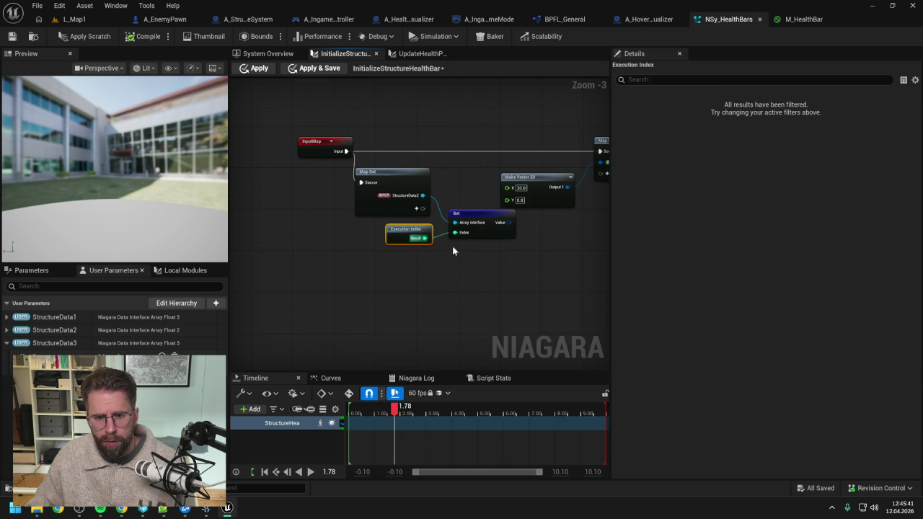
pyautogui.moveTo(549, 261); pyautogui.dragTo(402, 264)
pyautogui.click(514, 171)
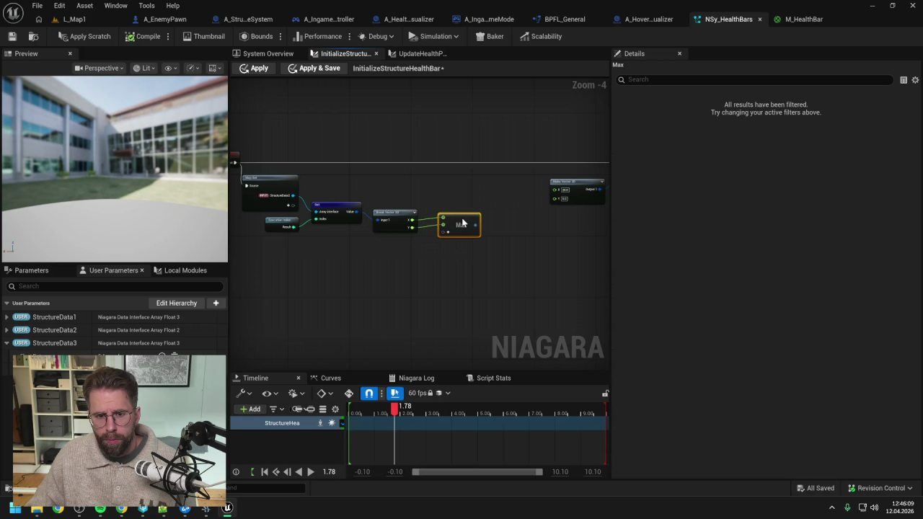
pyautogui.moveTo(394, 214); pyautogui.dragTo(395, 209)
pyautogui.moveTo(464, 221); pyautogui.dragTo(457, 216)
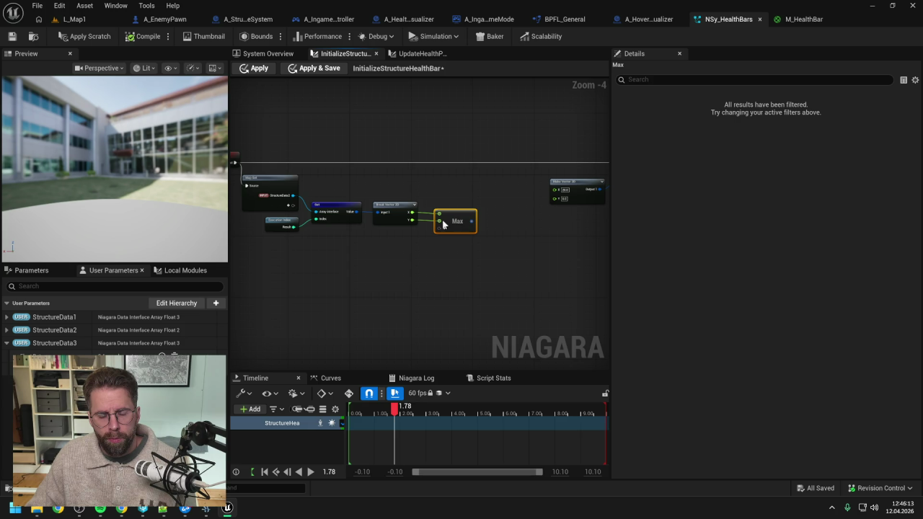
pyautogui.click(321, 252)
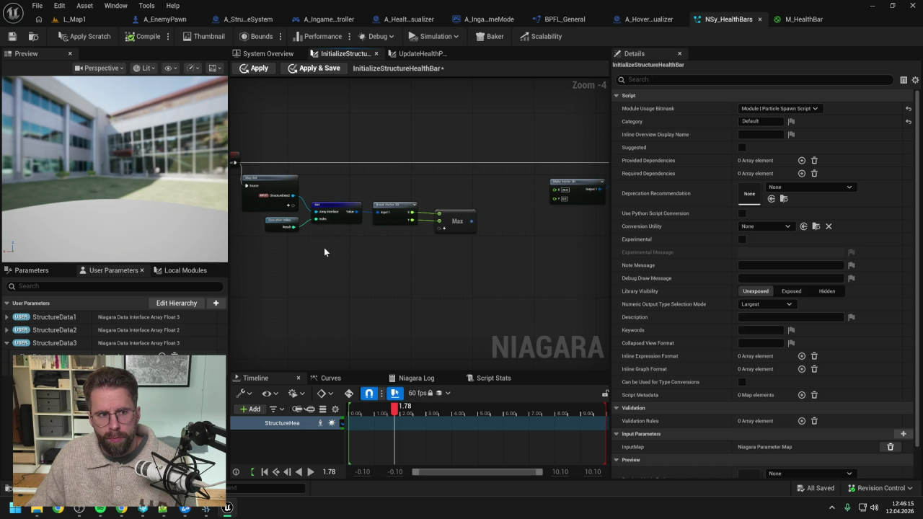
# - Apply the scratch module changes and save the NSy_HealthBars system
pyautogui.click(93, 34)
pyautogui.hotkey('ctrl', 's')
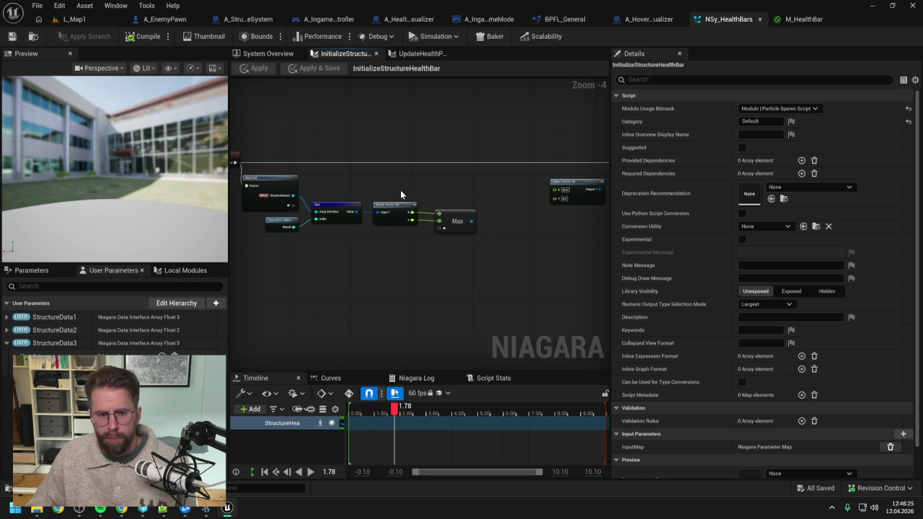
pyautogui.click(321, 215)
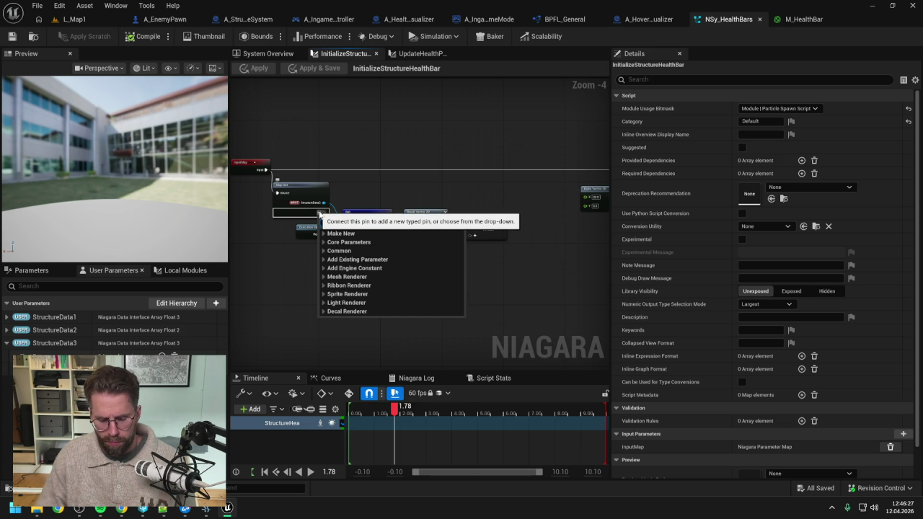
# - Add a float input pin named TileSize to the Map Get node
pyautogui.rightClick(321, 215)
pyautogui.click(305, 220)
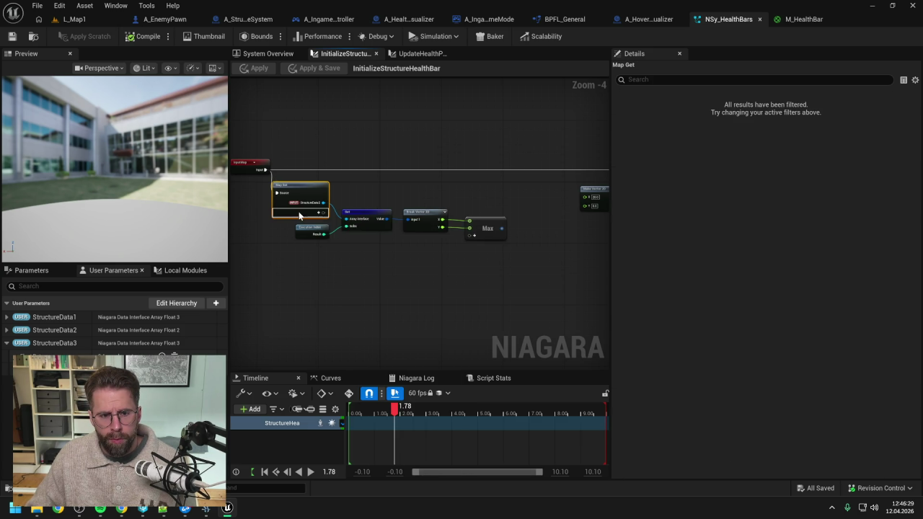
pyautogui.click(320, 215)
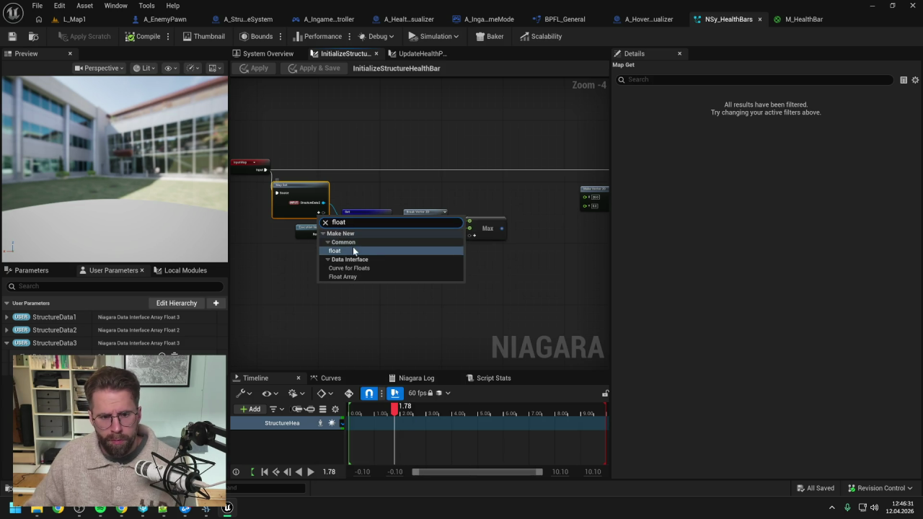
pyautogui.click(355, 251)
pyautogui.write('TileSize')
pyautogui.press('Return')
# - Rearrange the Execution Index, Get, Break Vector 2D and Max nodes into a tidy layout
pyautogui.moveTo(313, 231); pyautogui.dragTo(314, 245)
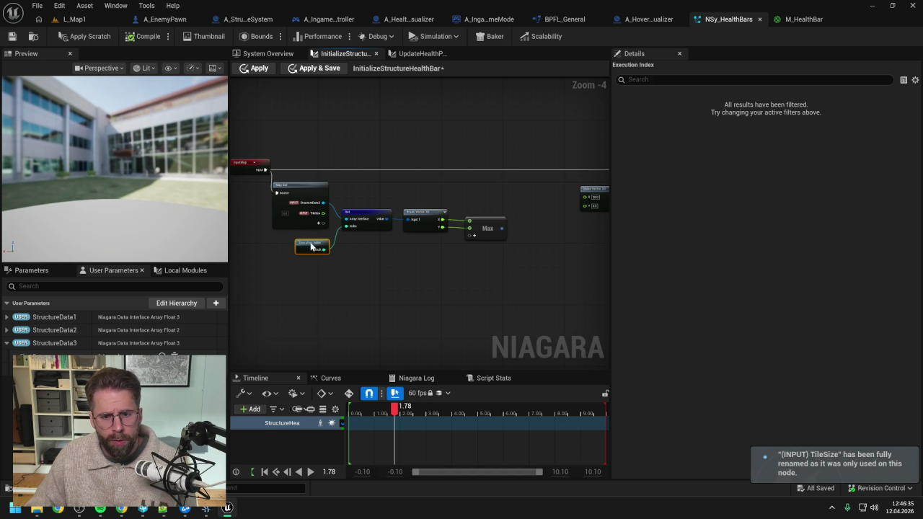
pyautogui.moveTo(365, 196); pyautogui.dragTo(515, 247)
pyautogui.moveTo(391, 220); pyautogui.dragTo(395, 232)
pyautogui.click(333, 209)
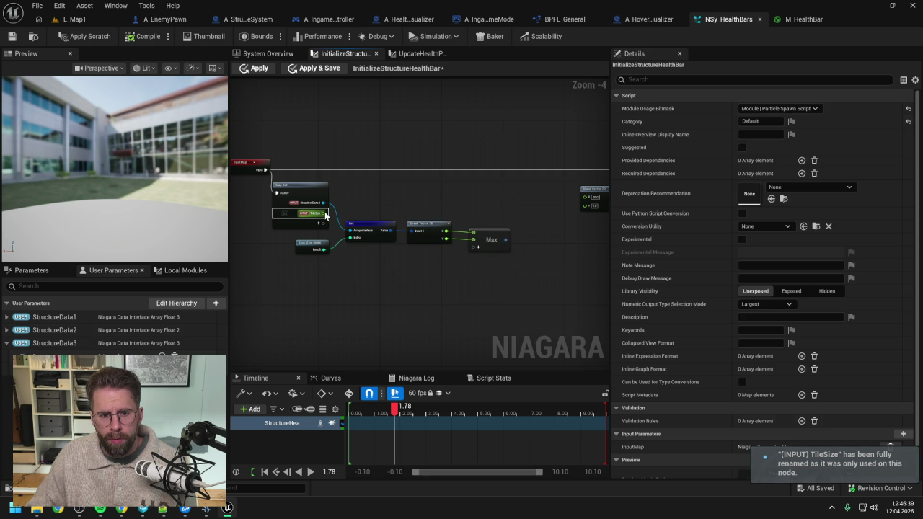
pyautogui.moveTo(361, 207); pyautogui.dragTo(515, 249)
pyautogui.moveTo(372, 227)
pyautogui.mouseDown()
pyautogui.moveTo(383, 196)
pyautogui.moveTo(390, 200)
pyautogui.mouseUp()
pyautogui.moveTo(320, 244)
pyautogui.mouseDown()
pyautogui.moveTo(361, 185)
pyautogui.moveTo(451, 200)
pyautogui.mouseUp()
pyautogui.moveTo(396, 182)
pyautogui.mouseDown()
pyautogui.moveTo(517, 228)
pyautogui.moveTo(505, 235)
pyautogui.moveTo(521, 212)
pyautogui.mouseUp()
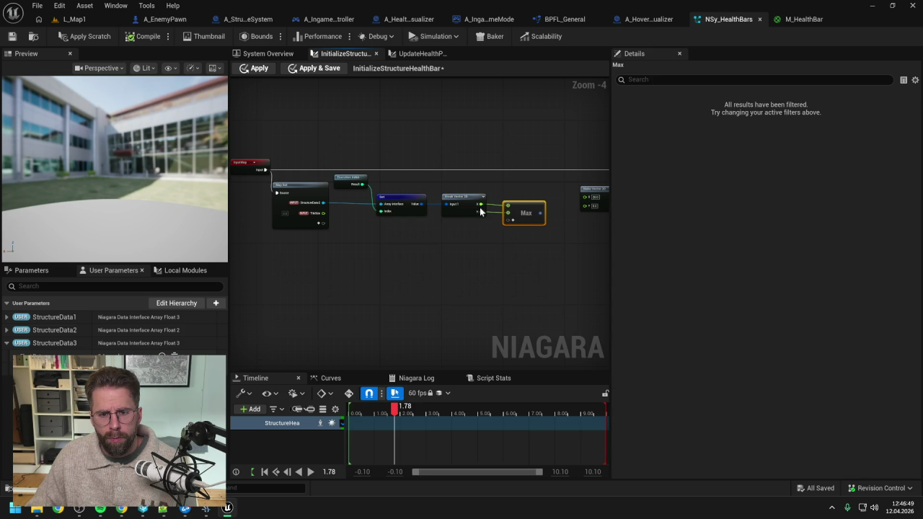
pyautogui.click(505, 251)
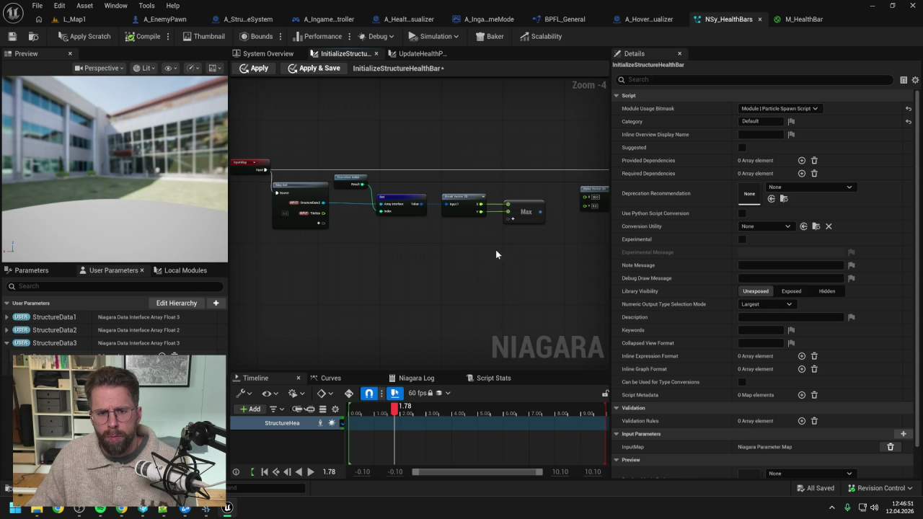
# - Multiply the Max output by TileSize, converting the Multiply input to float
pyautogui.moveTo(540, 212); pyautogui.dragTo(558, 234)
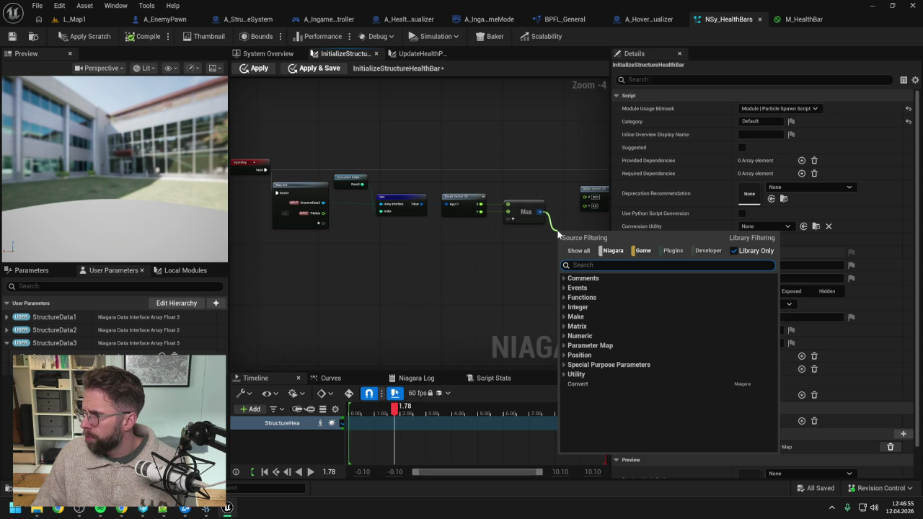
pyautogui.write('*')
pyautogui.press('Return')
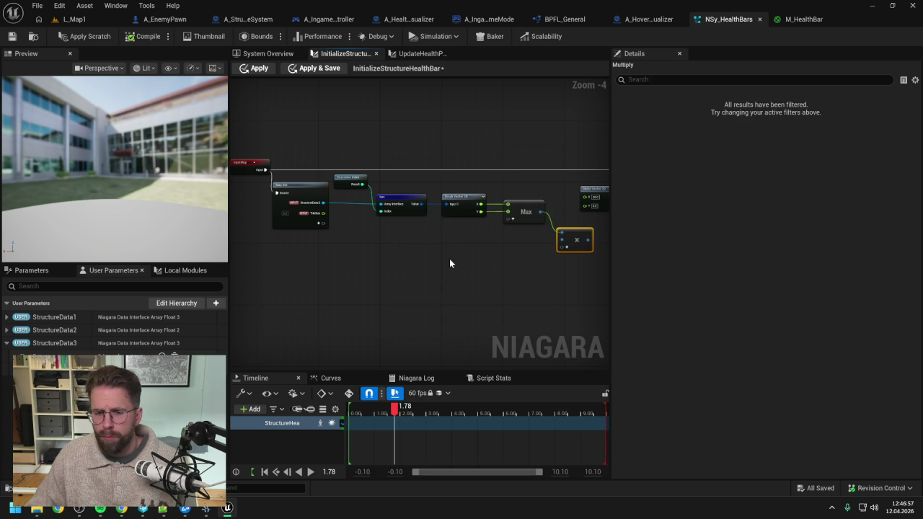
pyautogui.click(450, 259)
pyautogui.moveTo(324, 214)
pyautogui.mouseDown()
pyautogui.moveTo(438, 240)
pyautogui.moveTo(562, 240)
pyautogui.mouseUp()
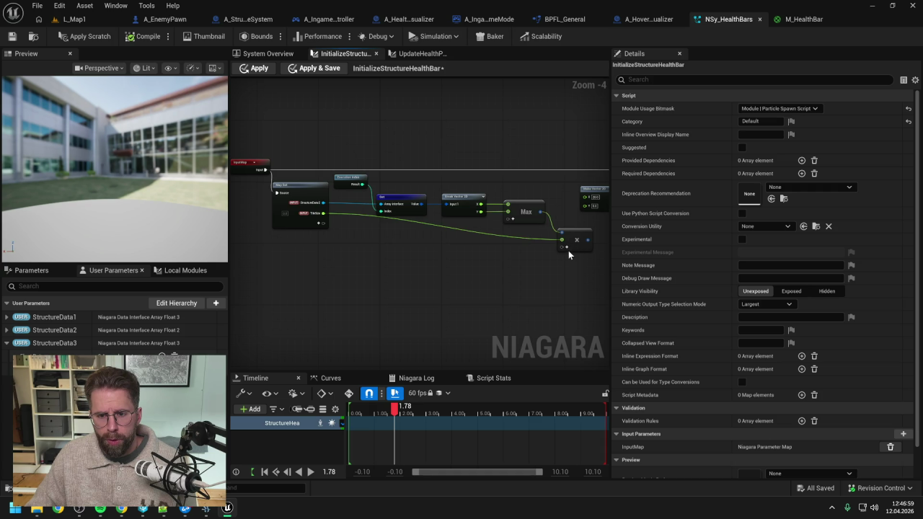
pyautogui.rightClick(562, 249)
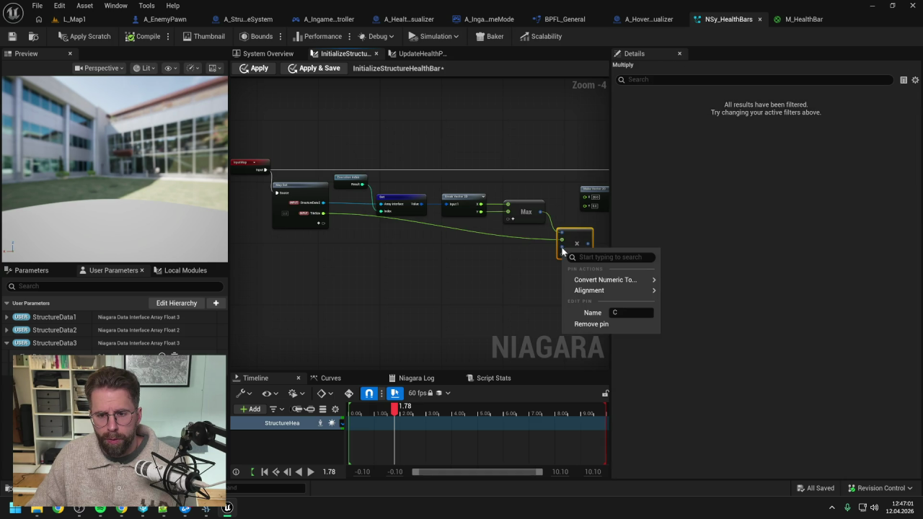
pyautogui.moveTo(613, 280)
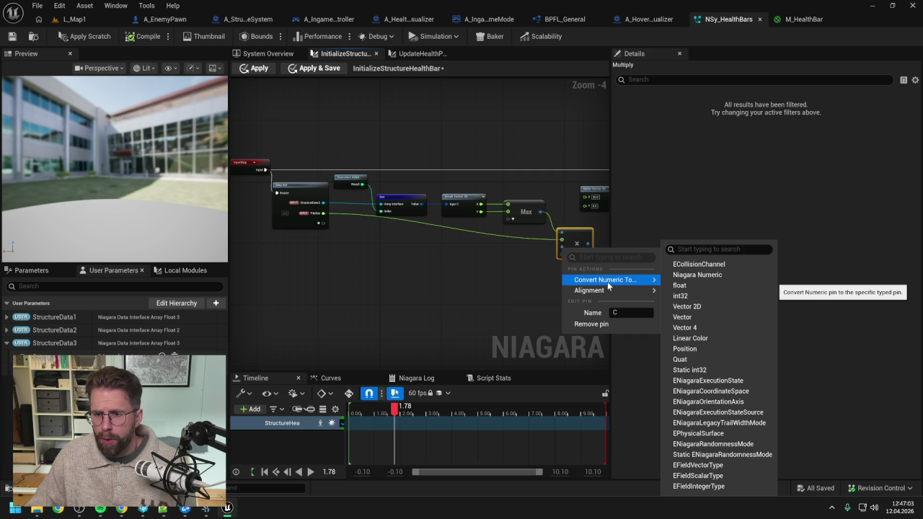
pyautogui.click(678, 285)
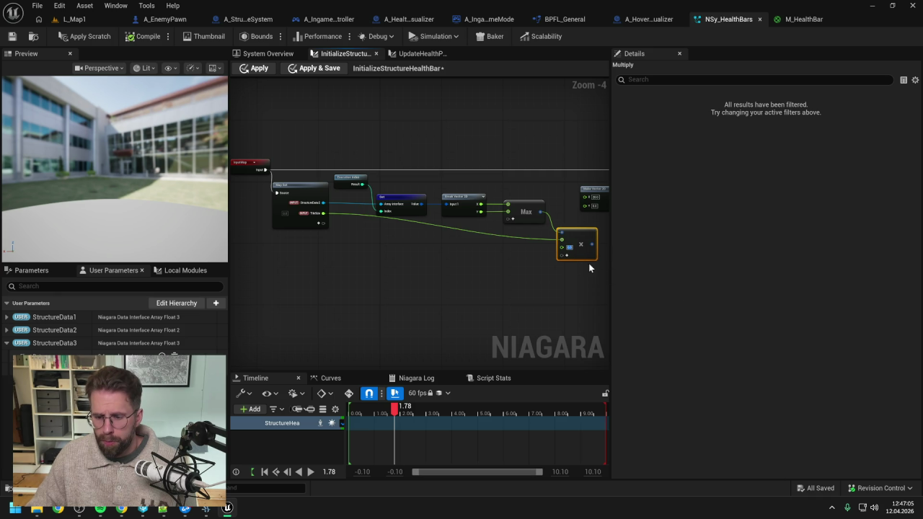
# - Route the Multiply result into Make Vector 2D's X, rearrange the nodes and apply the module
pyautogui.moveTo(581, 272); pyautogui.dragTo(606, 271)
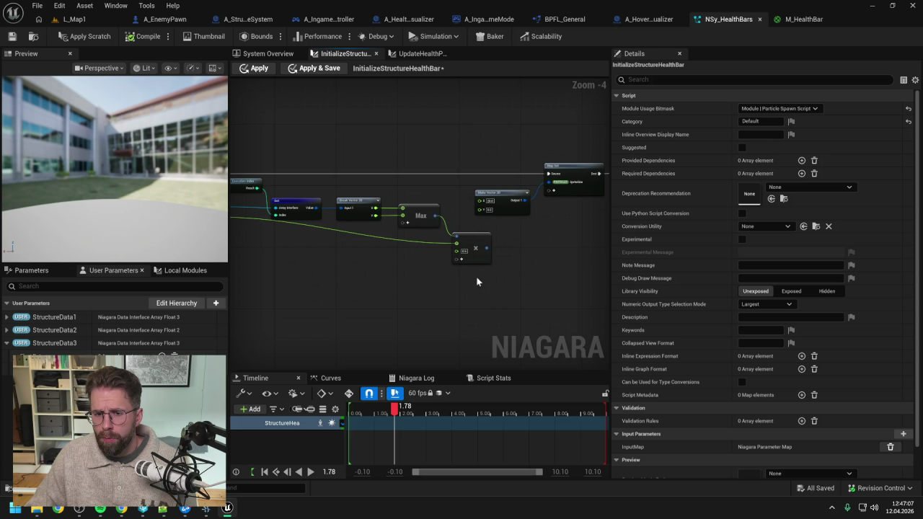
pyautogui.moveTo(488, 248)
pyautogui.mouseDown()
pyautogui.moveTo(532, 250)
pyautogui.moveTo(518, 224)
pyautogui.moveTo(480, 209)
pyautogui.mouseUp()
pyautogui.moveTo(496, 166)
pyautogui.mouseDown()
pyautogui.moveTo(546, 209)
pyautogui.moveTo(396, 245)
pyautogui.mouseUp()
pyautogui.click(88, 37)
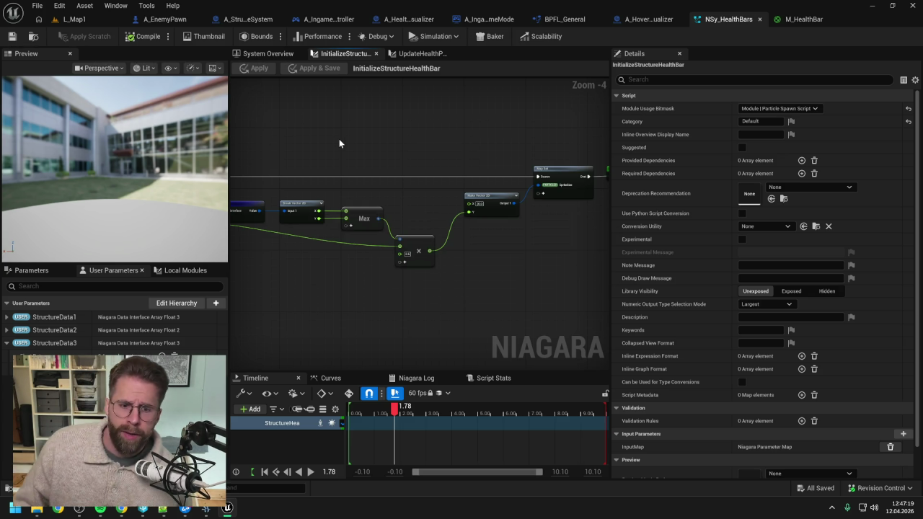
pyautogui.moveTo(339, 143)
pyautogui.mouseDown()
pyautogui.moveTo(497, 137)
pyautogui.moveTo(480, 144)
pyautogui.mouseUp()
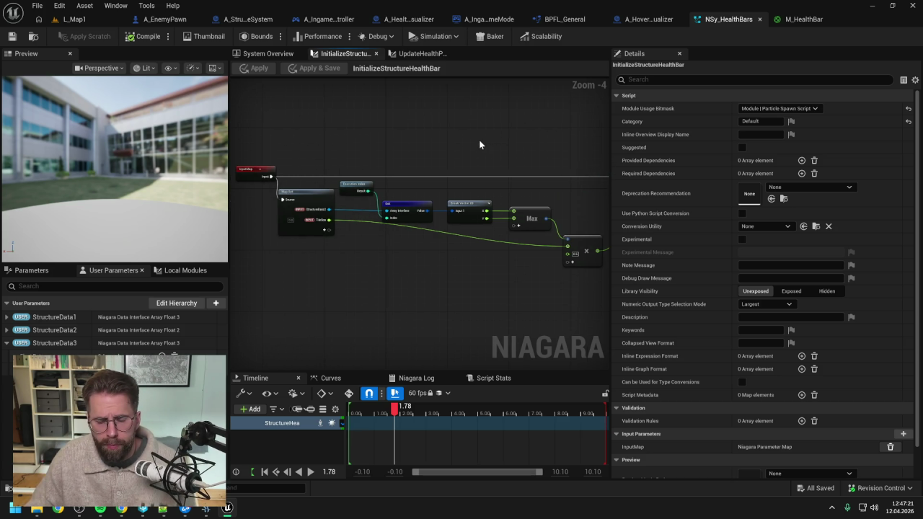
# - In the UpdateHealthPointsPercent graph, add a float pin to Map Set in the OUTPUT namespace
pyautogui.click(409, 54)
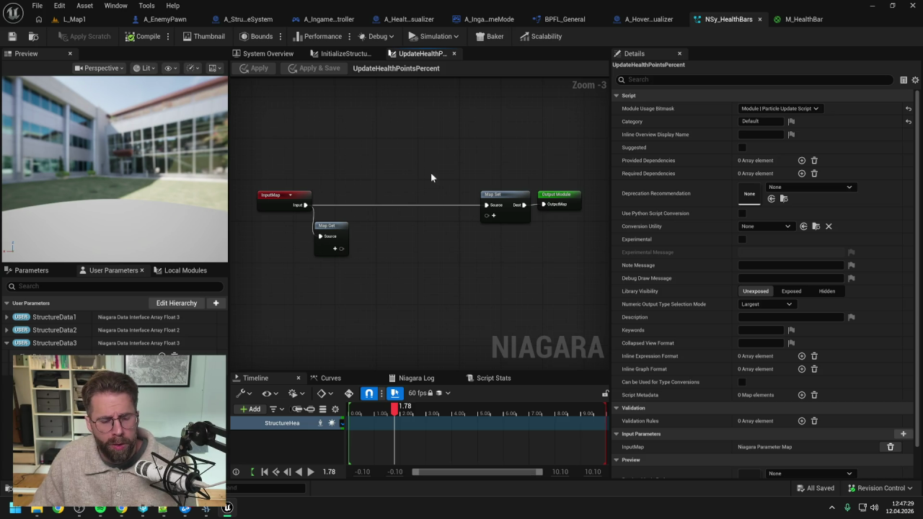
pyautogui.click(494, 216)
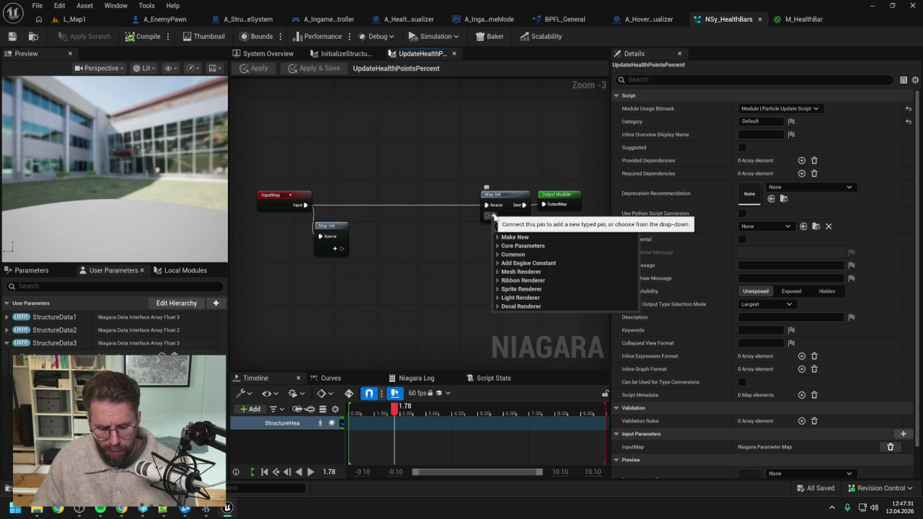
pyautogui.write('float')
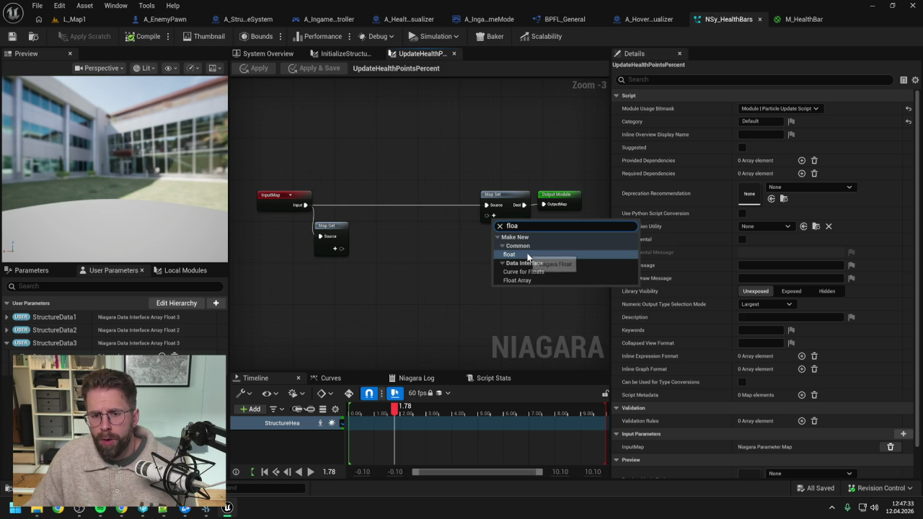
pyautogui.click(526, 254)
pyautogui.rightClick(501, 217)
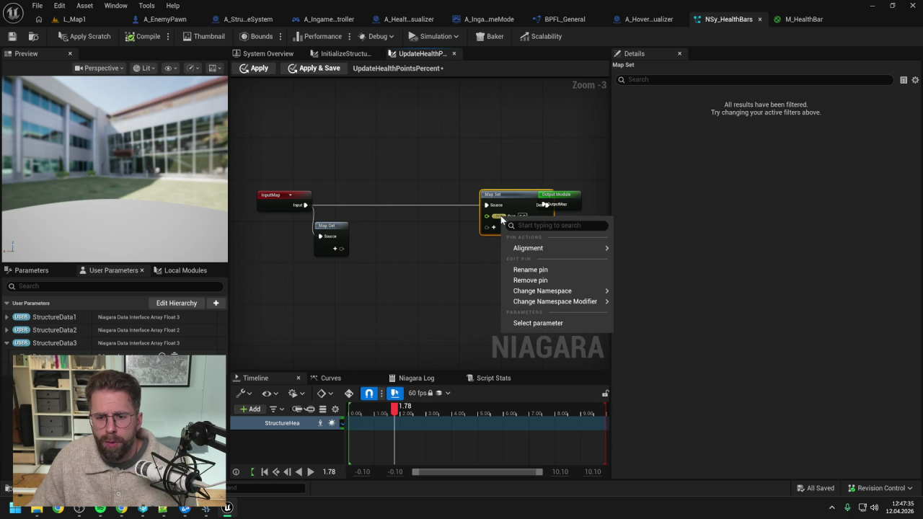
pyautogui.moveTo(541, 292)
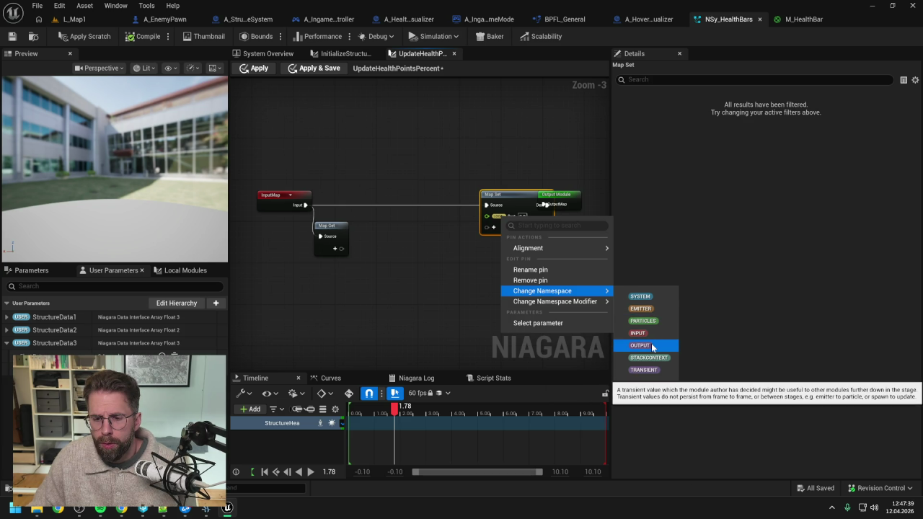
pyautogui.click(643, 347)
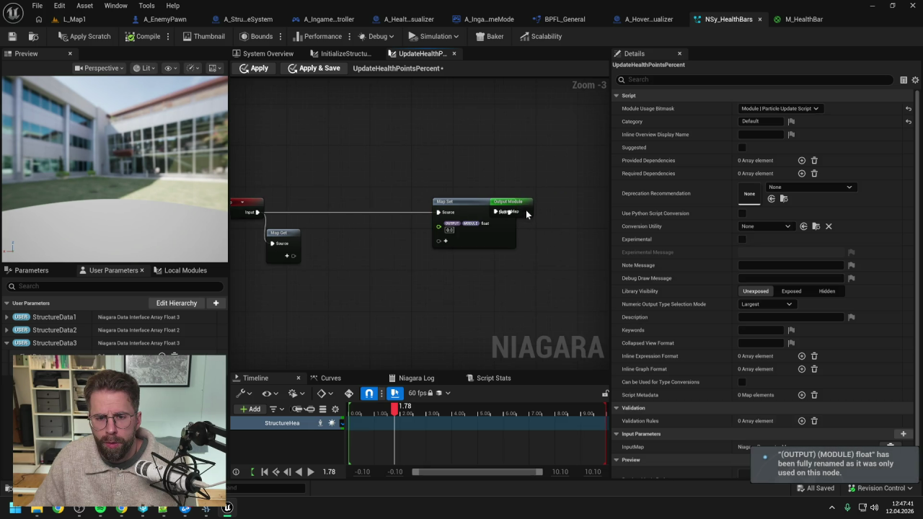
pyautogui.moveTo(524, 205); pyautogui.dragTo(563, 206)
pyautogui.click(515, 262)
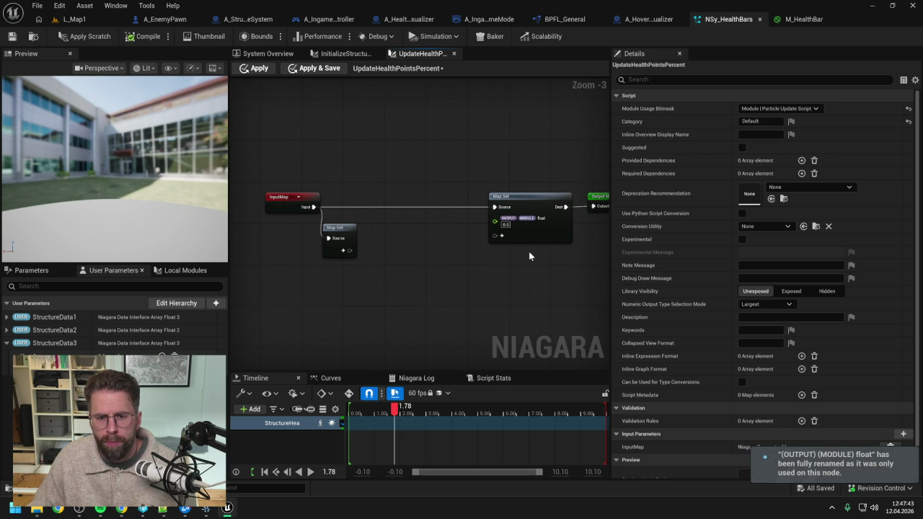
# - Rename the output float pin to HealthPercent
pyautogui.rightClick(524, 218)
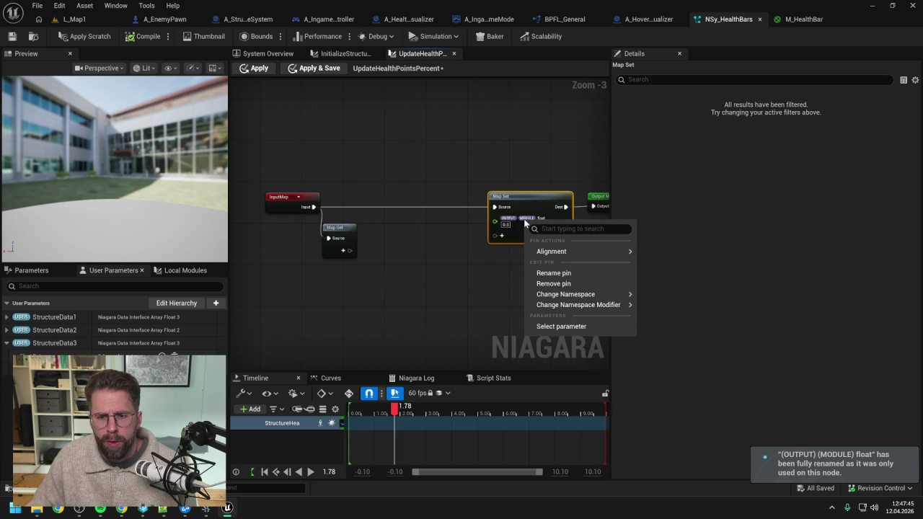
pyautogui.rightClick(540, 217)
pyautogui.moveTo(564, 250)
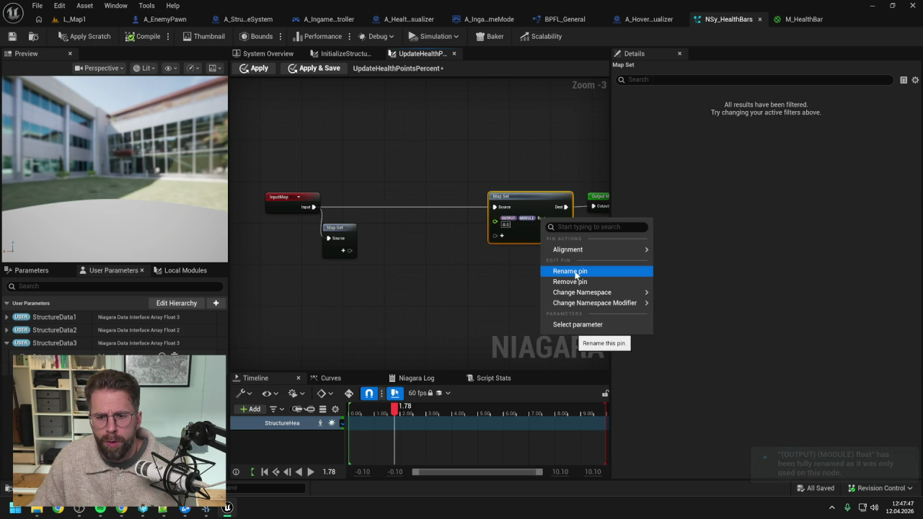
pyautogui.click(570, 271)
pyautogui.write('Health')
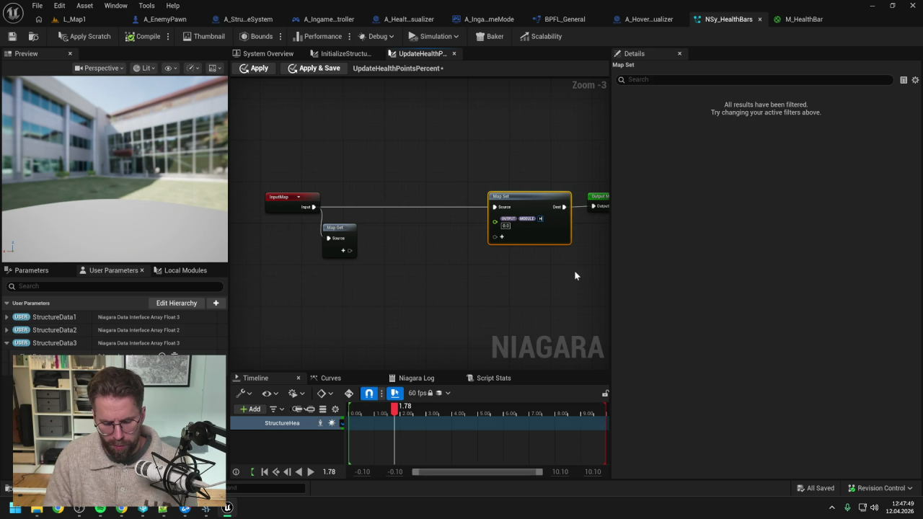
pyautogui.write('Percent')
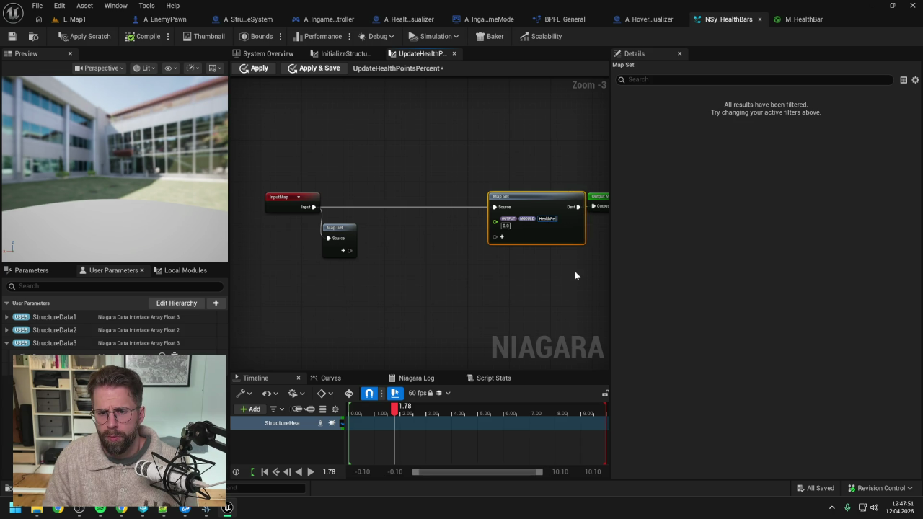
pyautogui.press('Return')
pyautogui.moveTo(574, 271); pyautogui.dragTo(522, 275)
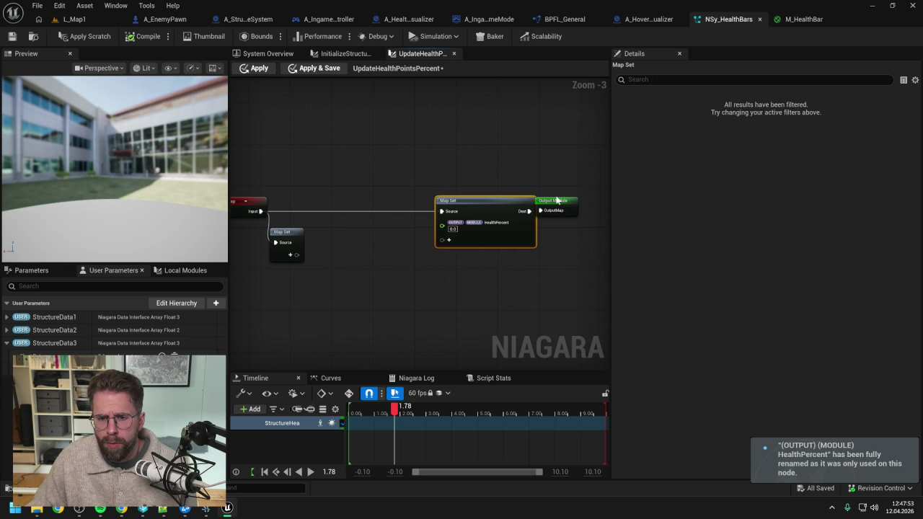
pyautogui.click(577, 202)
pyautogui.moveTo(368, 233); pyautogui.dragTo(462, 232)
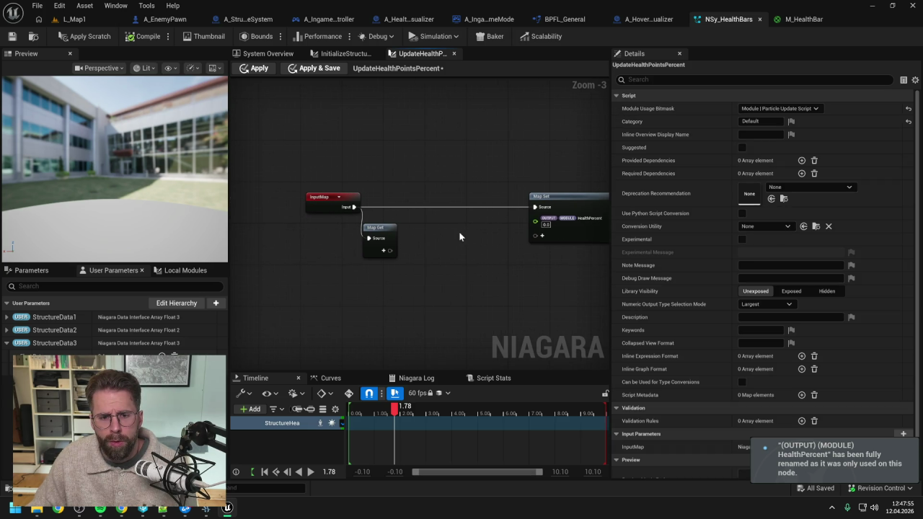
# - Add a Vector Array input pin named StructureData1 to the Map Get node
pyautogui.click(384, 250)
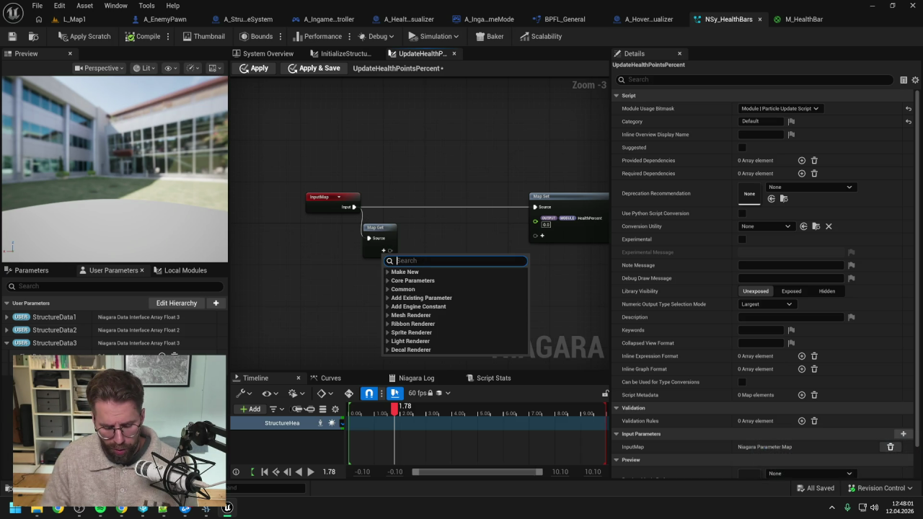
pyautogui.write('vect 3 a')
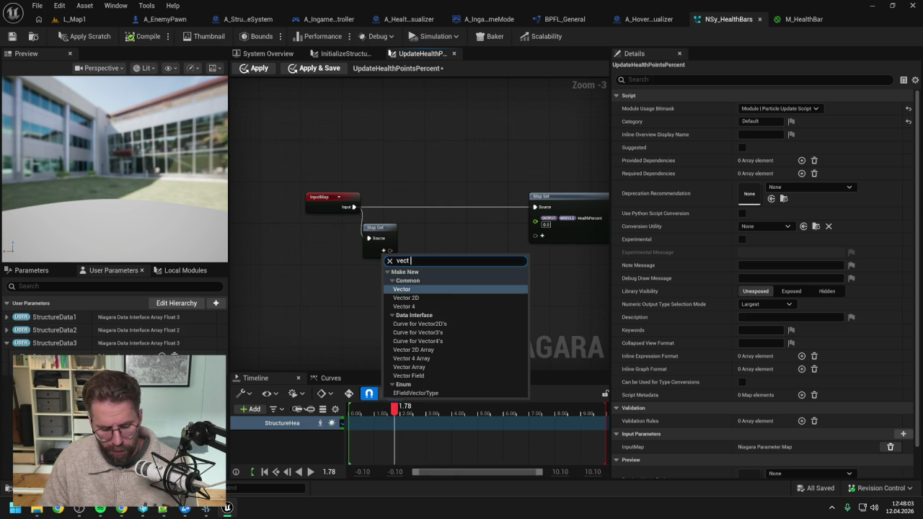
pyautogui.click(419, 260)
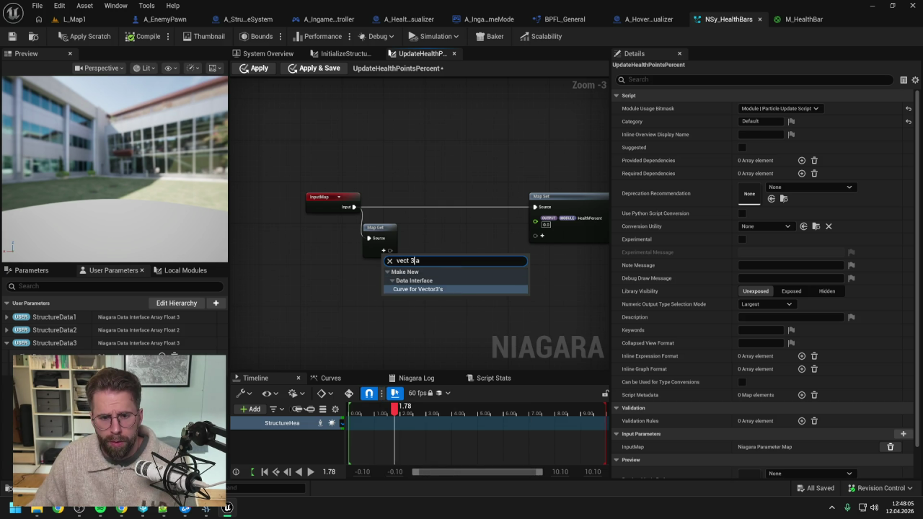
pyautogui.press('BackSpace')
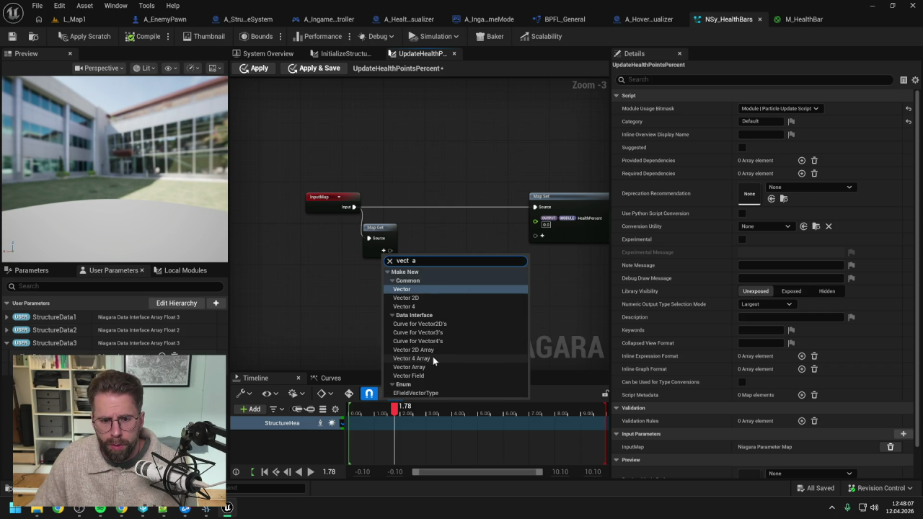
pyautogui.click(430, 366)
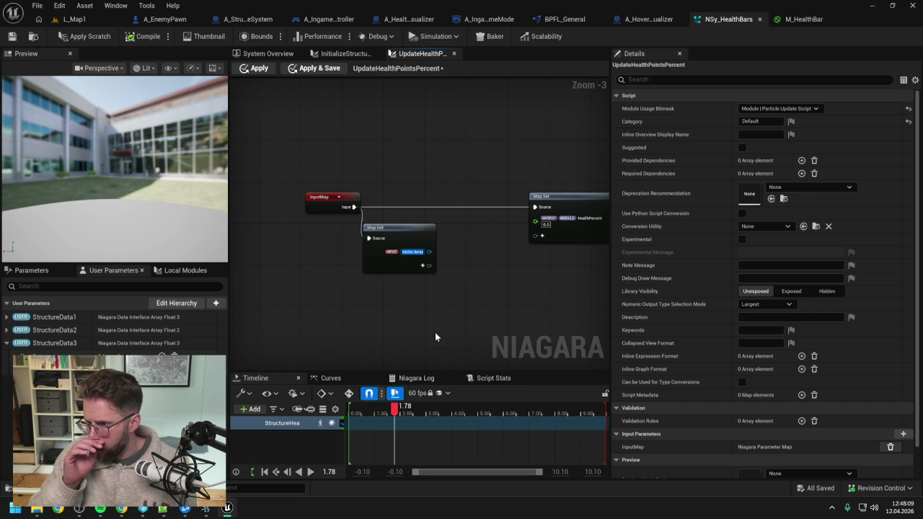
pyautogui.write('Structure')
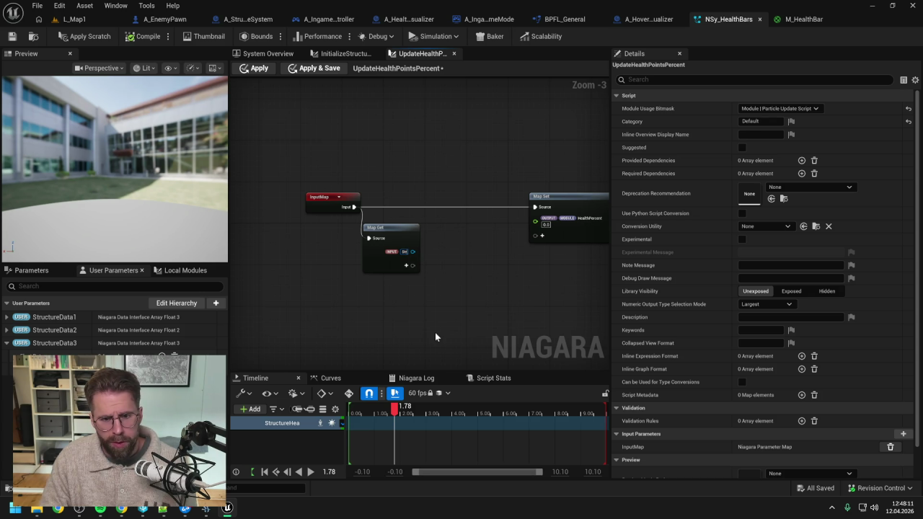
pyautogui.write('Data1')
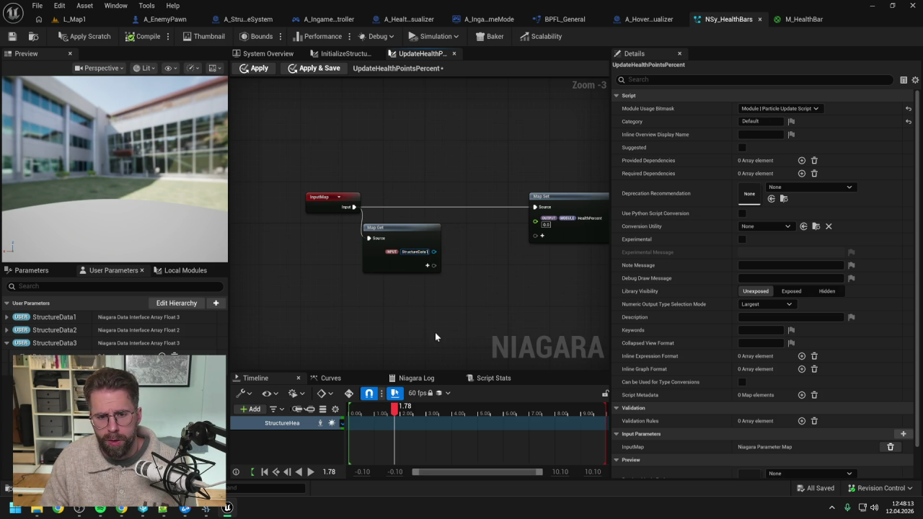
pyautogui.press('Return')
# - Read StructureData1 with a Get node indexed by a new Execution Index node
pyautogui.moveTo(430, 251); pyautogui.dragTo(474, 265)
pyautogui.write('get')
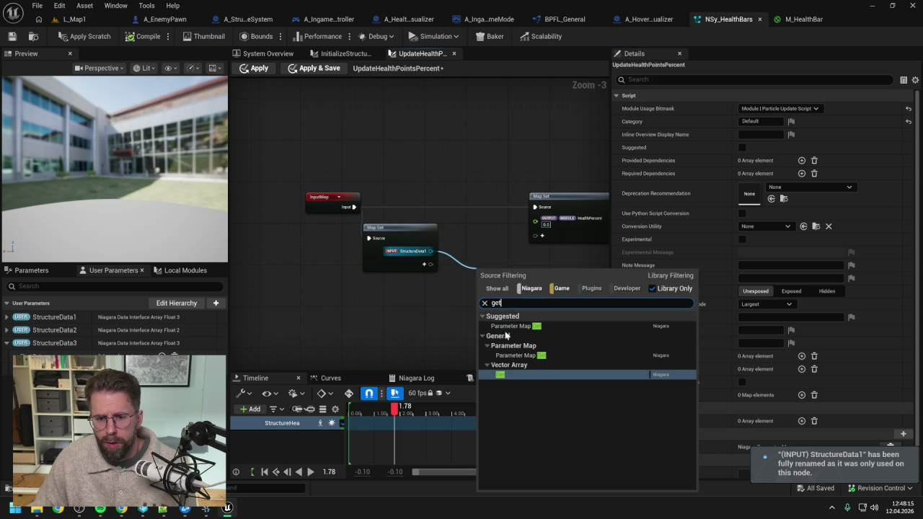
pyautogui.click(486, 354)
pyautogui.rightClick(385, 309)
pyautogui.write('execution index')
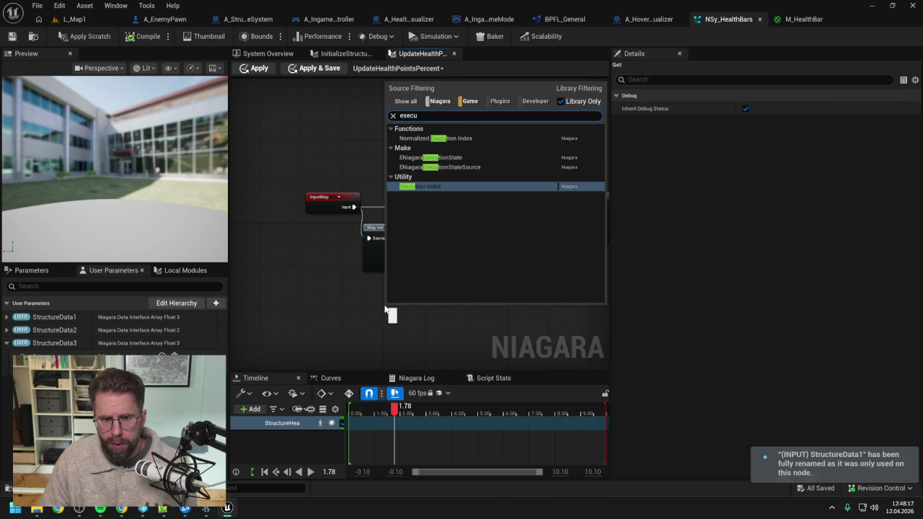
pyautogui.click(417, 188)
pyautogui.moveTo(422, 315); pyautogui.dragTo(479, 290)
pyautogui.moveTo(411, 305); pyautogui.dragTo(422, 289)
pyautogui.moveTo(456, 190); pyautogui.dragTo(554, 191)
# - Split the Get value with a Break Vector node and move Map Set and Output Module right
pyautogui.moveTo(411, 272); pyautogui.dragTo(445, 277)
pyautogui.write('break vector')
pyautogui.press('Return')
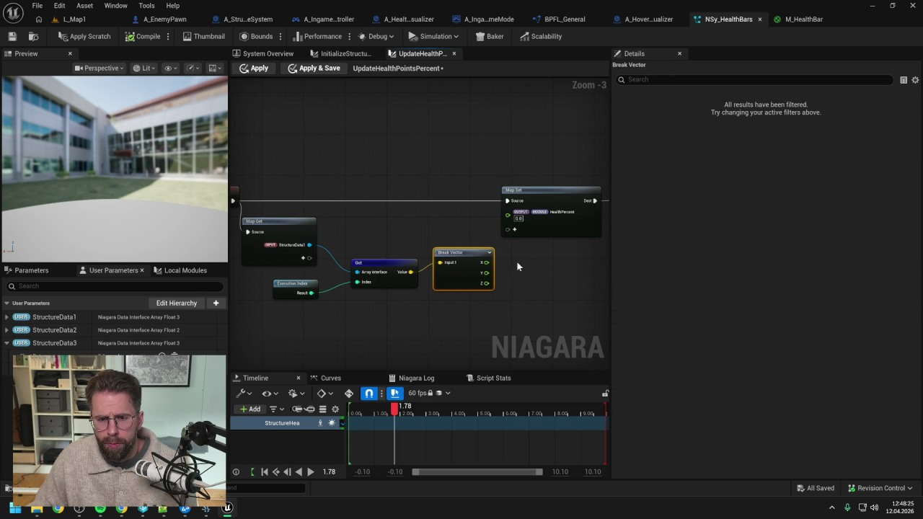
pyautogui.moveTo(375, 164)
pyautogui.mouseDown()
pyautogui.moveTo(394, 200)
pyautogui.moveTo(507, 189)
pyautogui.mouseUp()
pyautogui.moveTo(383, 225); pyautogui.dragTo(498, 223)
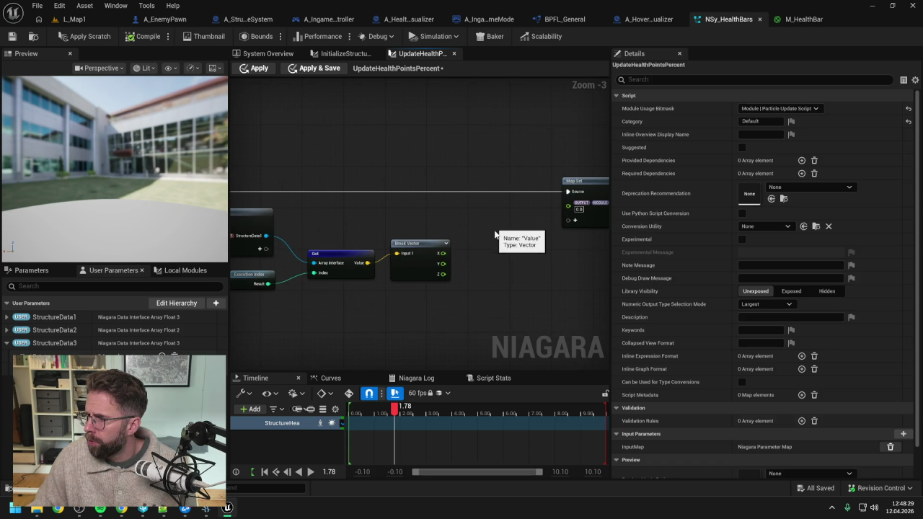
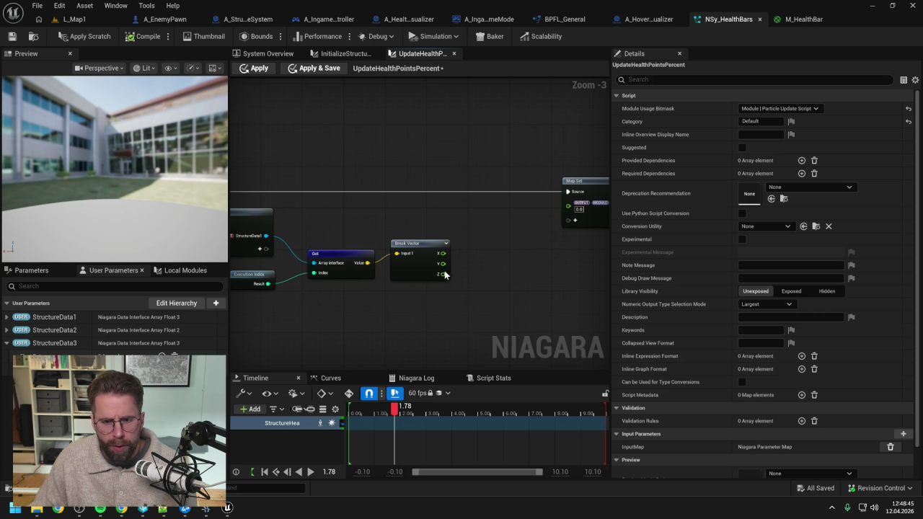
# - Add a Divide node computing Break Vector X/Y and feed its result into Map Set
pyautogui.moveTo(442, 263)
pyautogui.mouseDown()
pyautogui.moveTo(489, 262)
pyautogui.moveTo(495, 273)
pyautogui.mouseUp()
pyautogui.write('/')
pyautogui.press('Return')
pyautogui.click(486, 243)
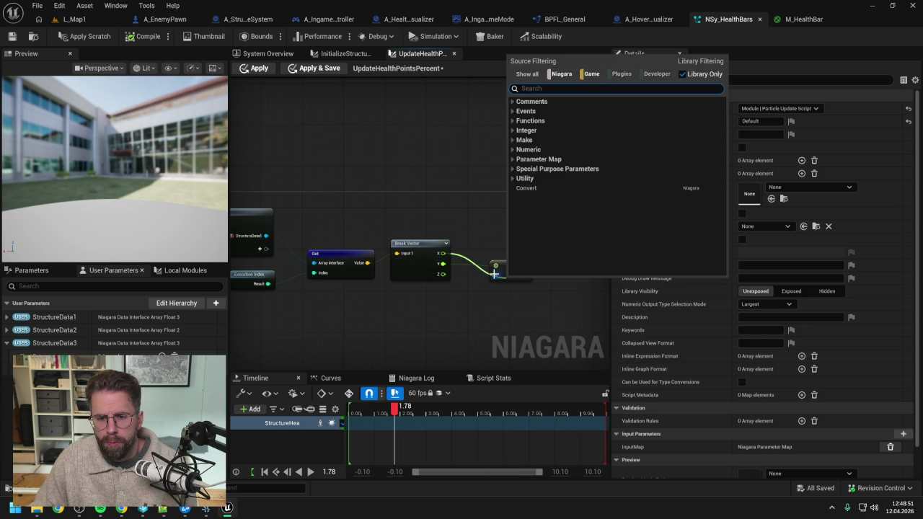
pyautogui.moveTo(444, 254)
pyautogui.mouseDown()
pyautogui.moveTo(495, 272)
pyautogui.moveTo(492, 251)
pyautogui.mouseUp()
pyautogui.click(505, 253)
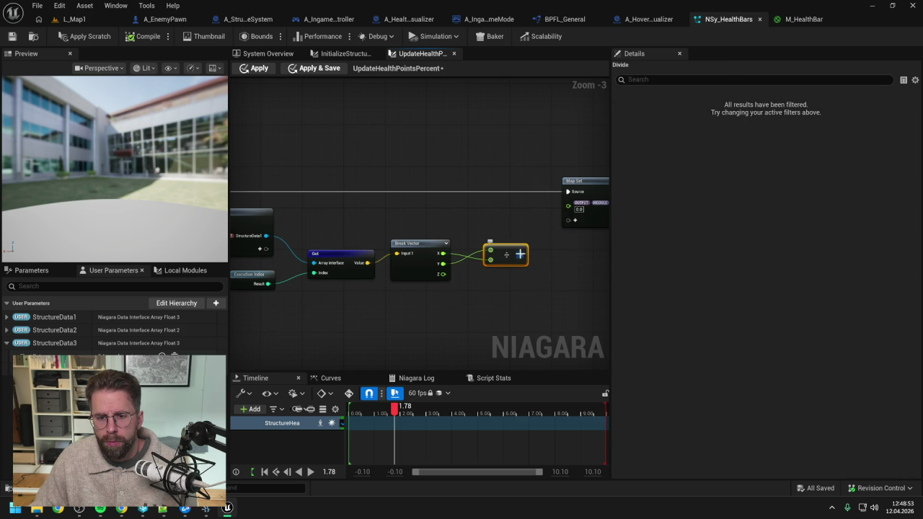
pyautogui.moveTo(564, 211); pyautogui.dragTo(568, 207)
# - Apply the scratch module, save NSy_HealthBars, and show the InitializeStructureHealthBar graph
pyautogui.click(90, 34)
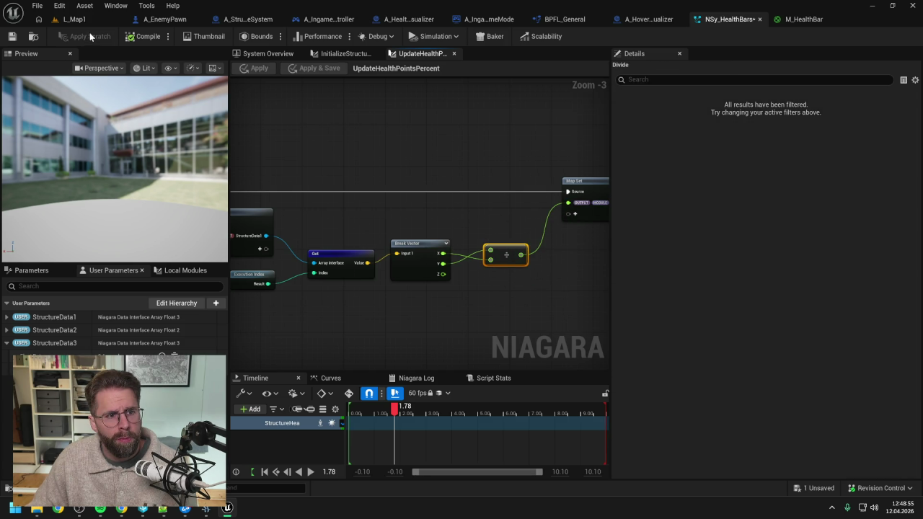
pyautogui.hotkey('ctrl', 's')
pyautogui.click(345, 54)
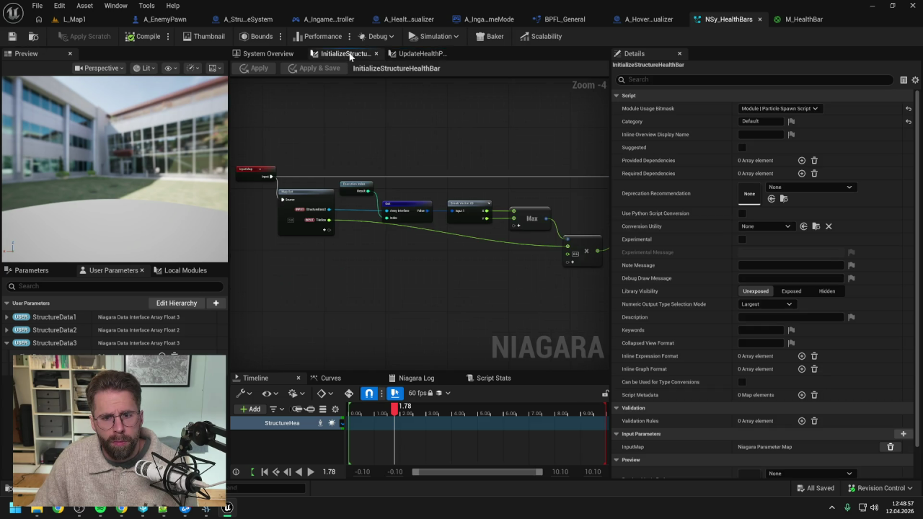
# - Set Initialize Structure Health Bar's TileSize to 100, bind it to StructureData2, and save
pyautogui.click(269, 54)
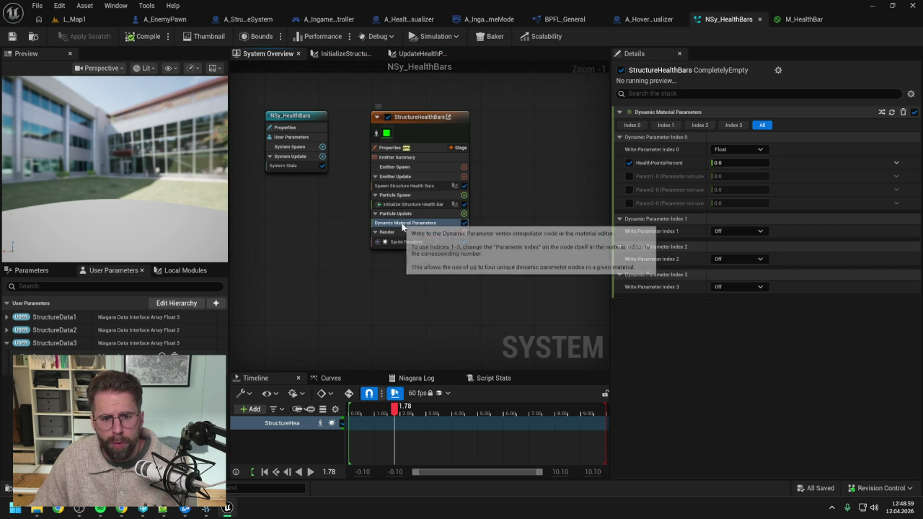
pyautogui.click(419, 204)
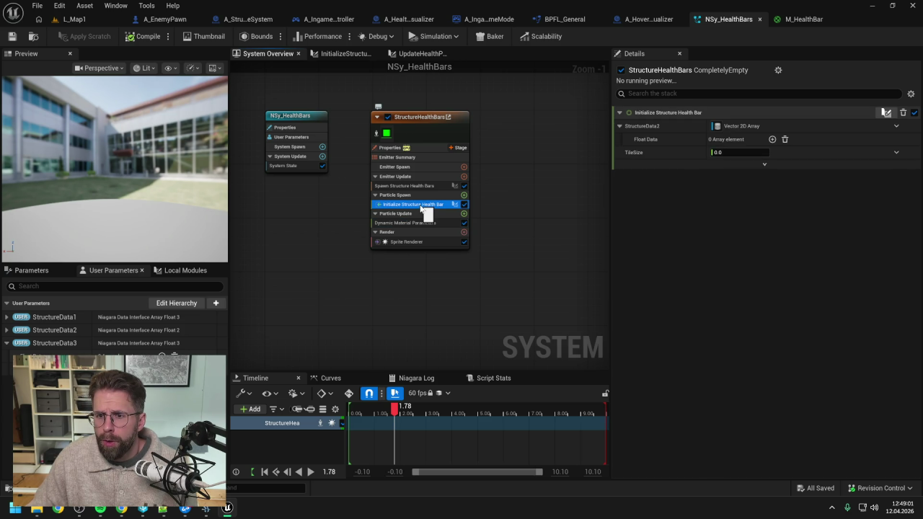
pyautogui.click(740, 152)
pyautogui.write('100')
pyautogui.press('Return')
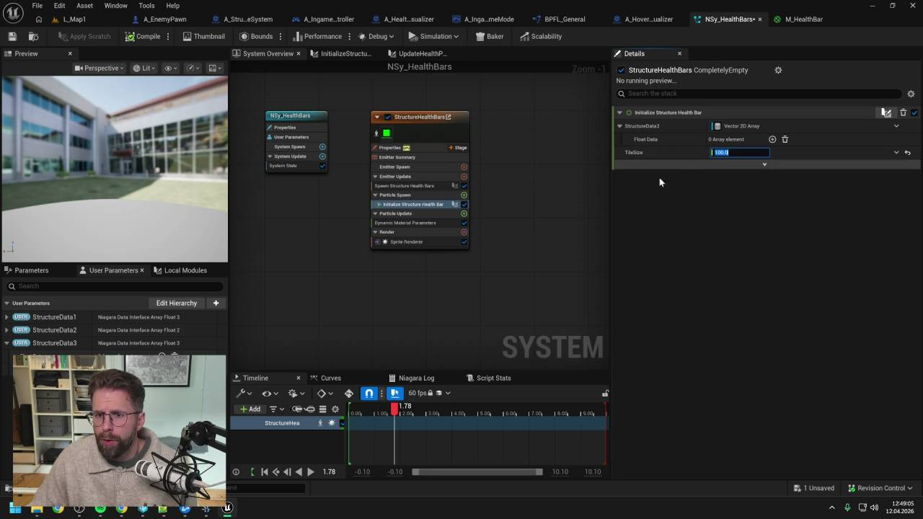
pyautogui.moveTo(72, 332)
pyautogui.mouseDown()
pyautogui.moveTo(591, 188)
pyautogui.moveTo(736, 125)
pyautogui.mouseUp()
pyautogui.hotkey('ctrl', 's')
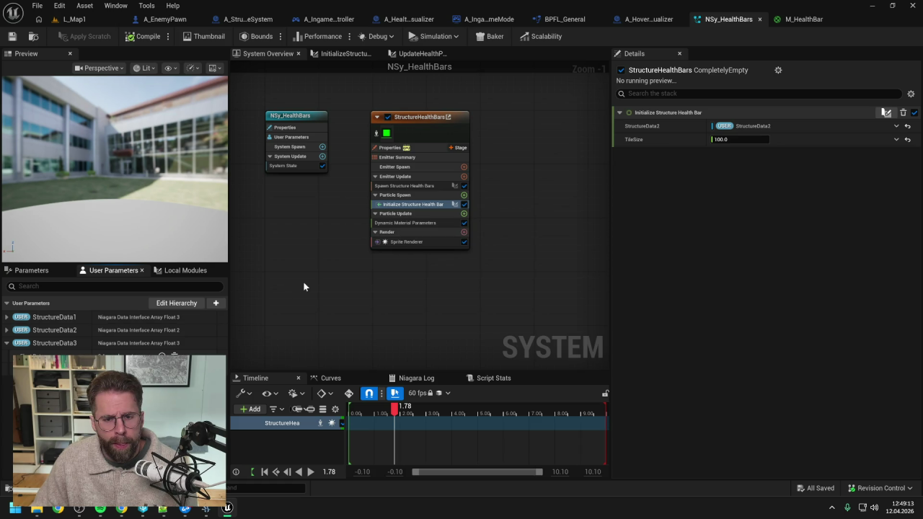
# - Add the UpdateHealthPointsPercent local module to the Particle Update stage
pyautogui.click(179, 272)
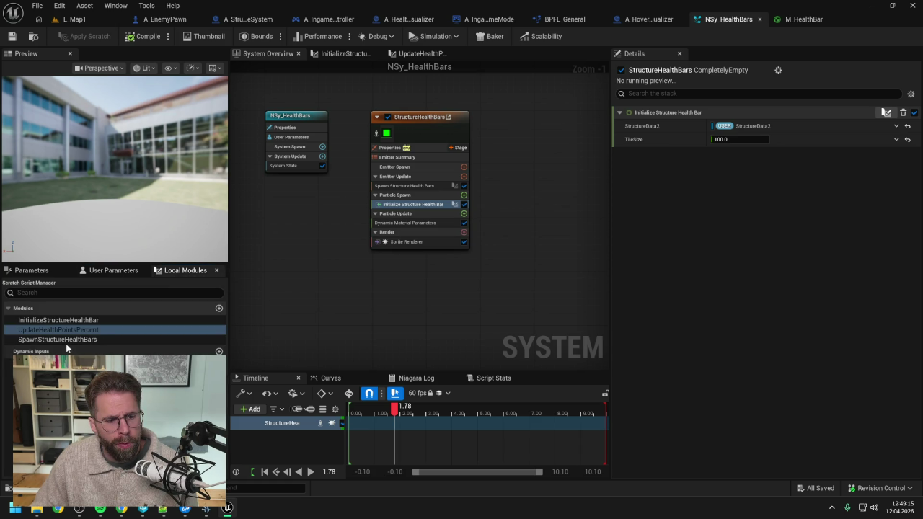
pyautogui.moveTo(60, 326)
pyautogui.mouseDown()
pyautogui.moveTo(398, 244)
pyautogui.moveTo(416, 225)
pyautogui.mouseUp()
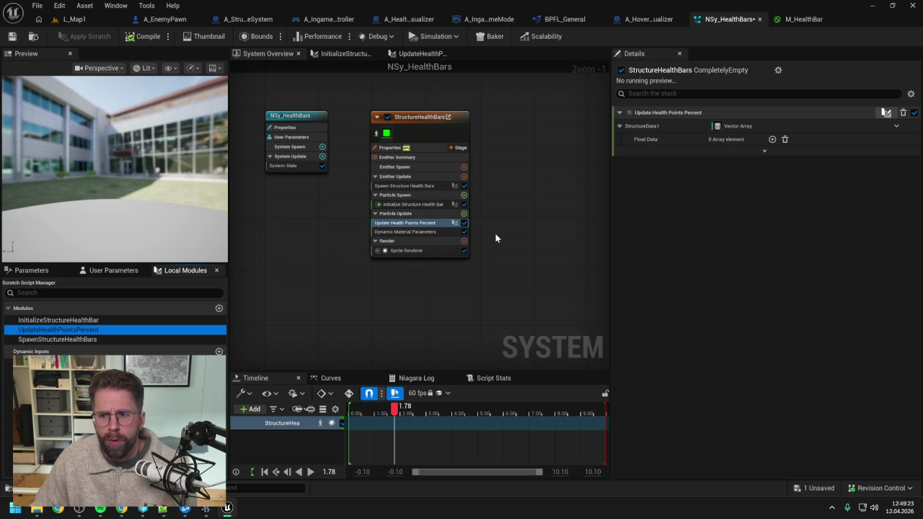
pyautogui.click(109, 273)
# - Bind the module's StructureData1 input to the StructureData1 user parameter, then inspect Dynamic Material Parameters
pyautogui.moveTo(64, 319)
pyautogui.mouseDown()
pyautogui.moveTo(686, 132)
pyautogui.moveTo(738, 127)
pyautogui.mouseUp()
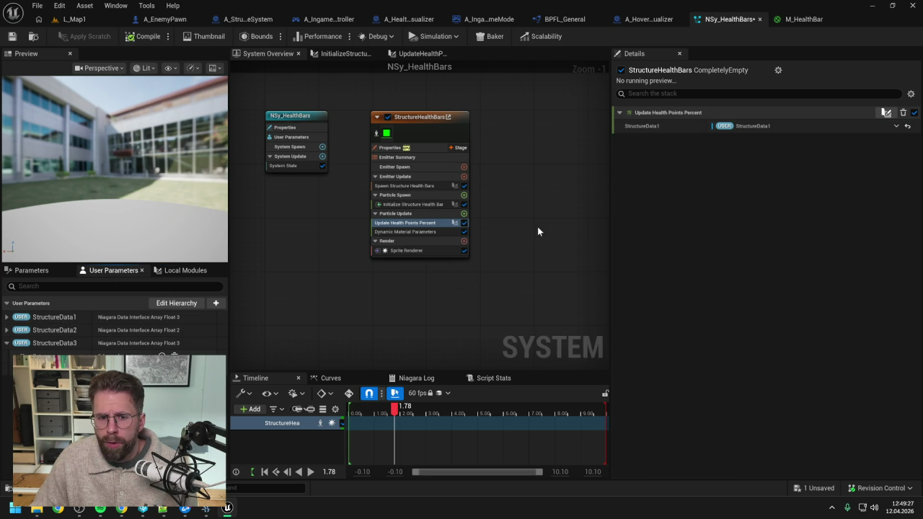
pyautogui.click(404, 232)
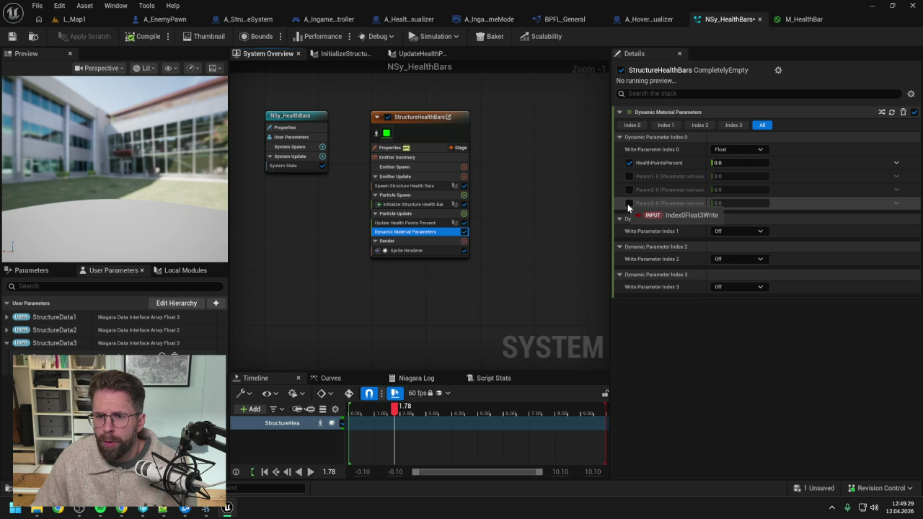
# - Review the full parameter overview and the Update Health Points Percent module
pyautogui.click(32, 271)
pyautogui.scroll(-5, 93, 345)
pyautogui.scroll(-3, 93, 346)
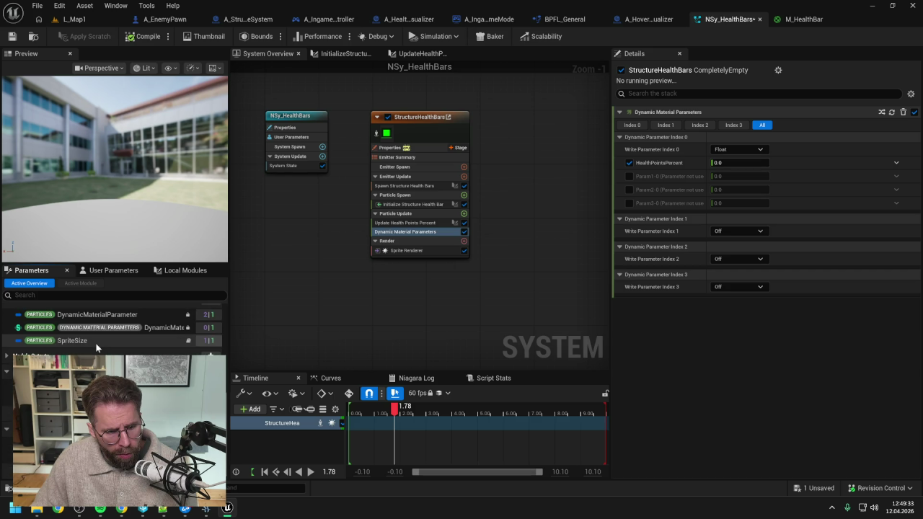
pyautogui.scroll(3, 96, 344)
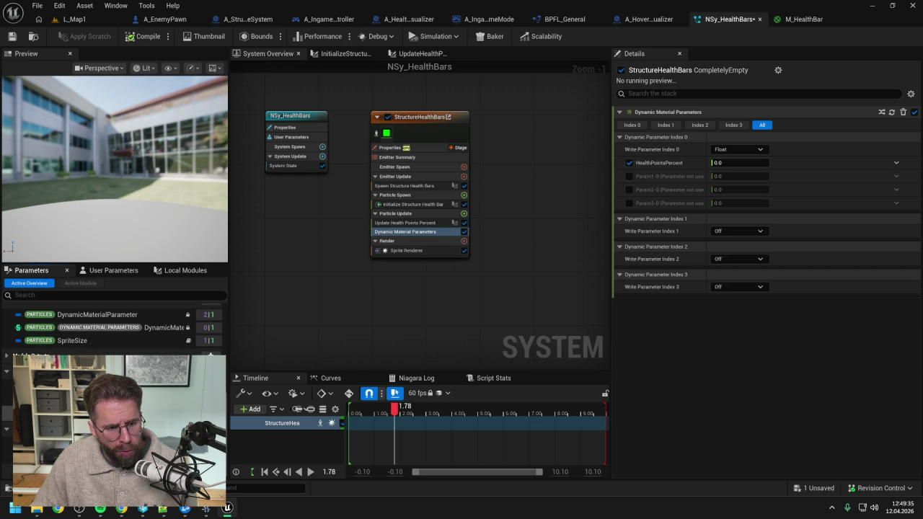
pyautogui.scroll(-4, 98, 330)
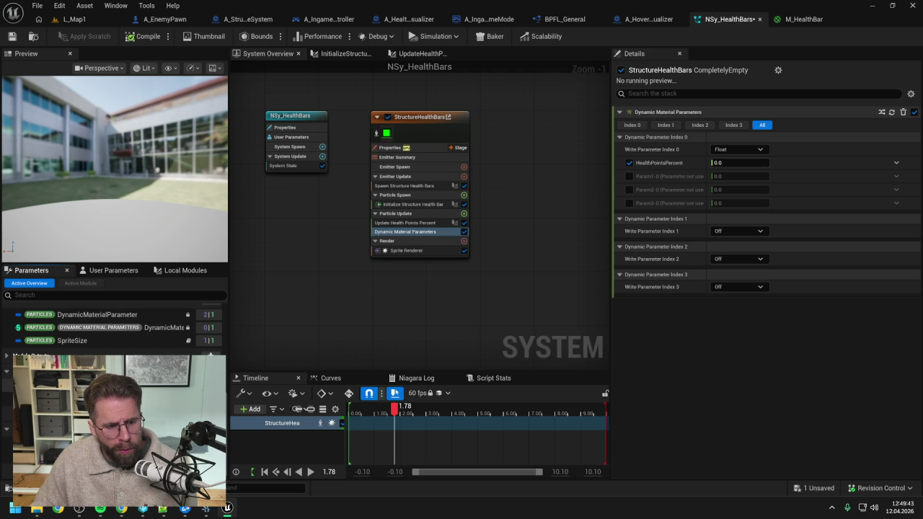
pyautogui.scroll(3, 99, 329)
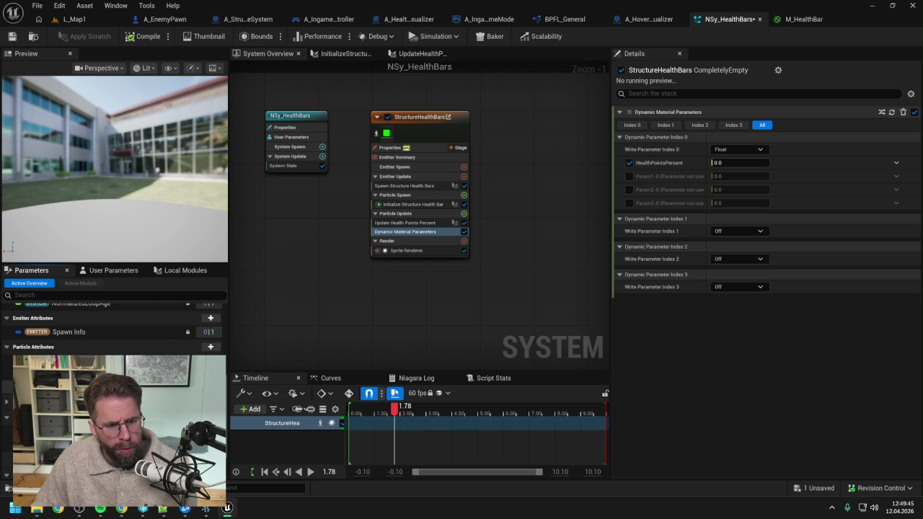
pyautogui.scroll(3, 116, 328)
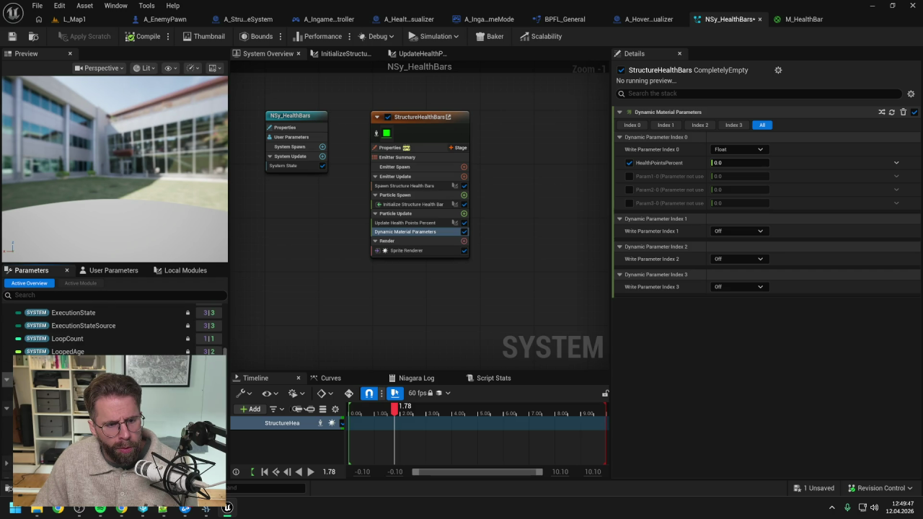
pyautogui.click(419, 224)
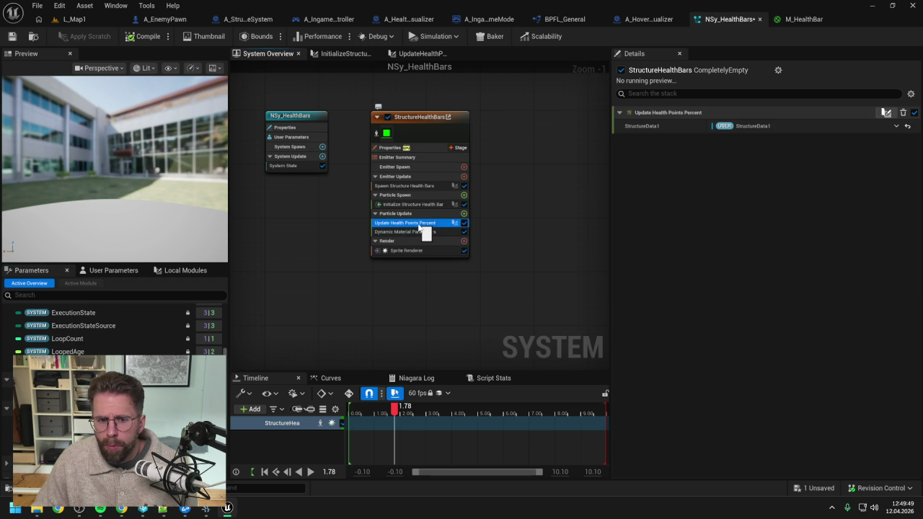
# - Review the Update Health Points Percent and InitializeStructureHealthBar graphs, then return to the system overview
pyautogui.doubleClick(418, 223)
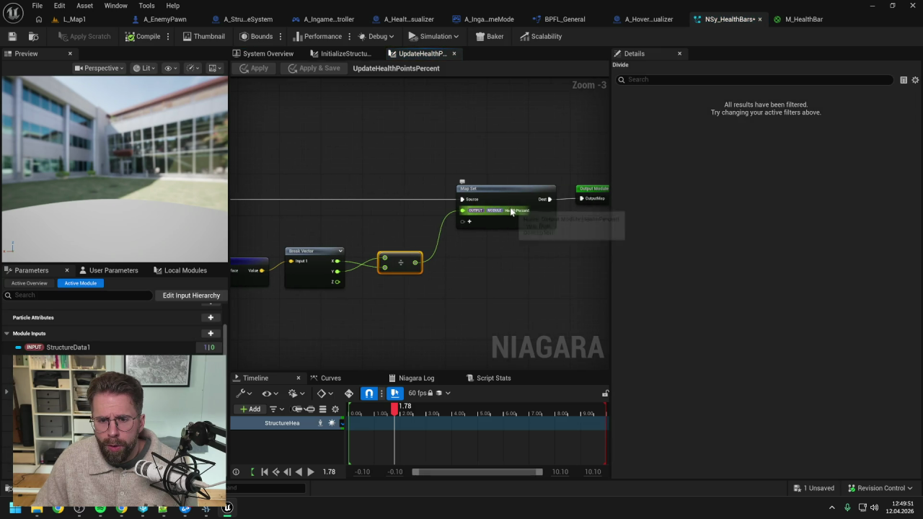
pyautogui.click(344, 56)
pyautogui.click(268, 54)
pyautogui.scroll(-3, 145, 335)
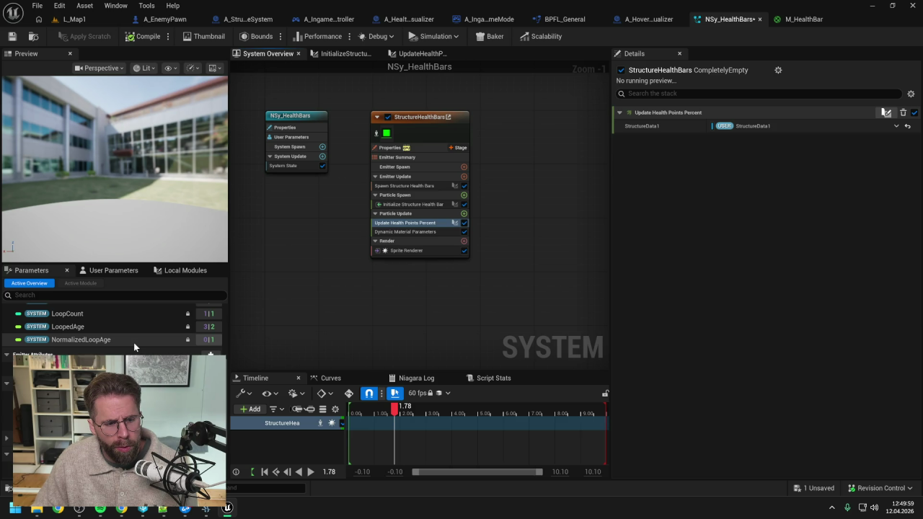
pyautogui.scroll(-3, 133, 342)
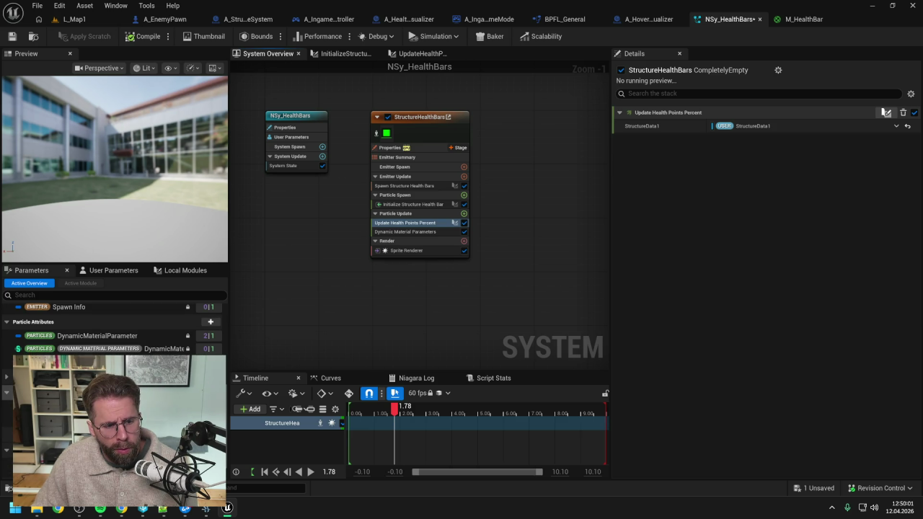
pyautogui.scroll(-2, 116, 324)
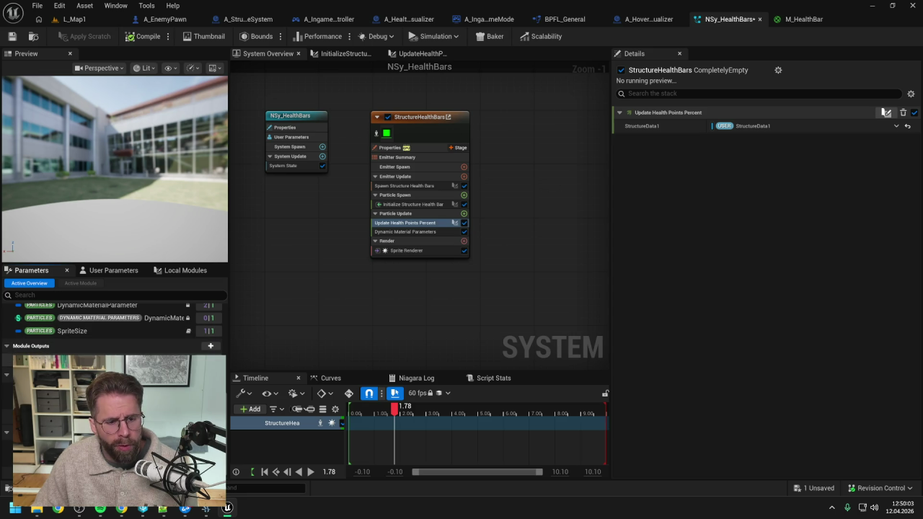
pyautogui.moveTo(418, 223)
pyautogui.mouseDown()
pyautogui.moveTo(231, 317)
pyautogui.moveTo(206, 368)
pyautogui.mouseUp()
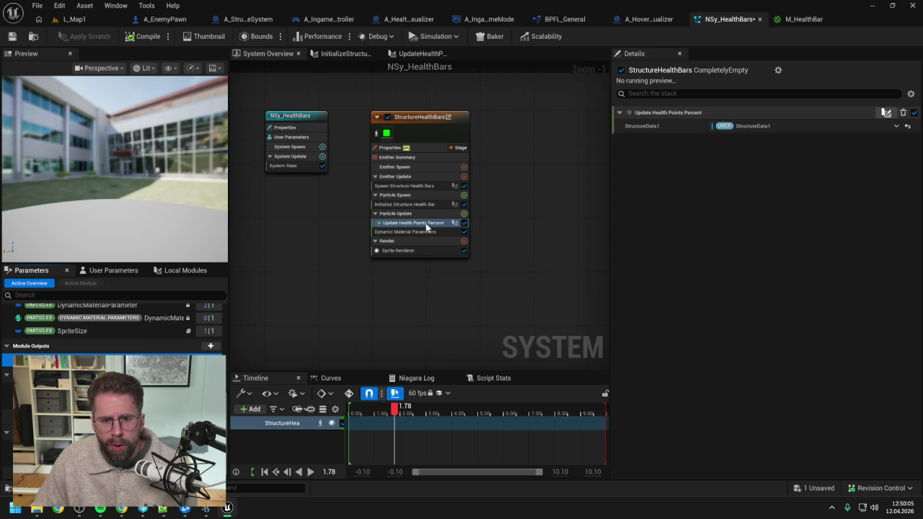
# - Bind Dynamic Material Parameters' HealthPointsPercent to the HealthPercent output and save the system
pyautogui.click(423, 232)
pyautogui.moveTo(87, 353); pyautogui.dragTo(701, 164)
pyautogui.click(12, 36)
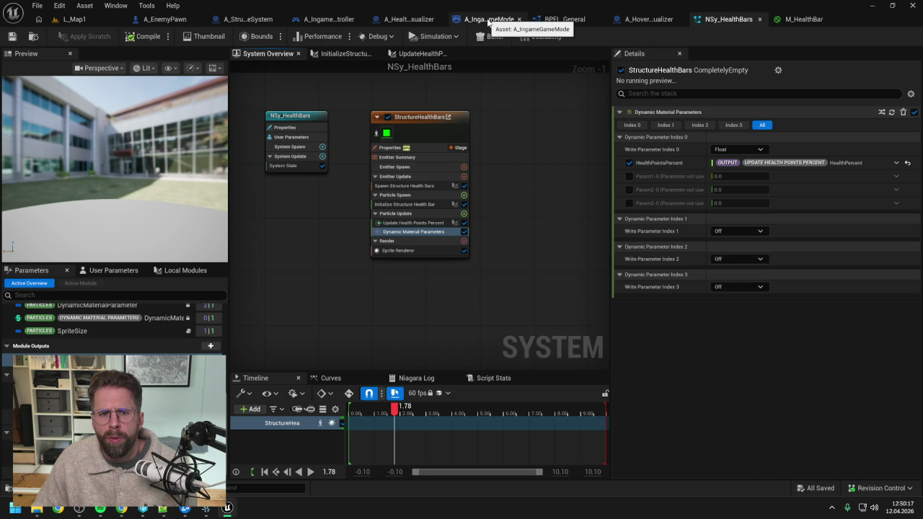
# - Test-play the L_Map1 level and stop the session
pyautogui.click(70, 19)
pyautogui.hotkey('alt', 'p')
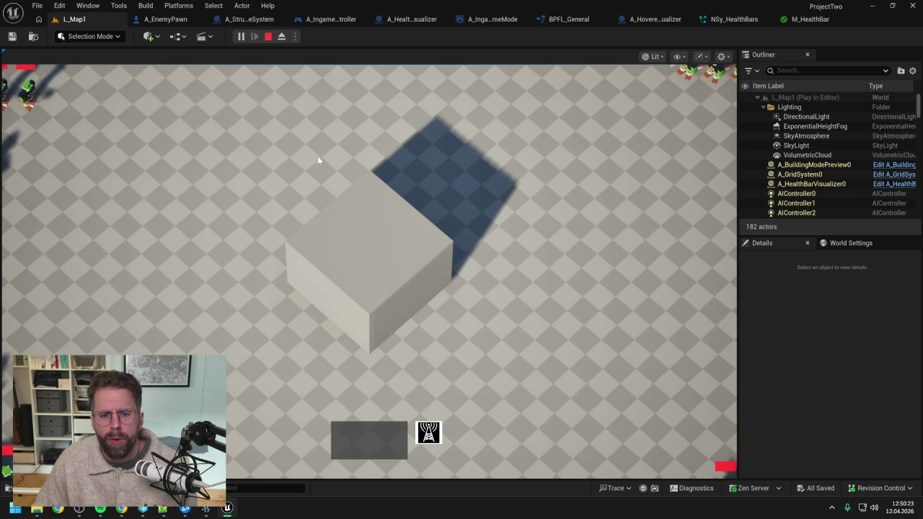
pyautogui.press('Escape')
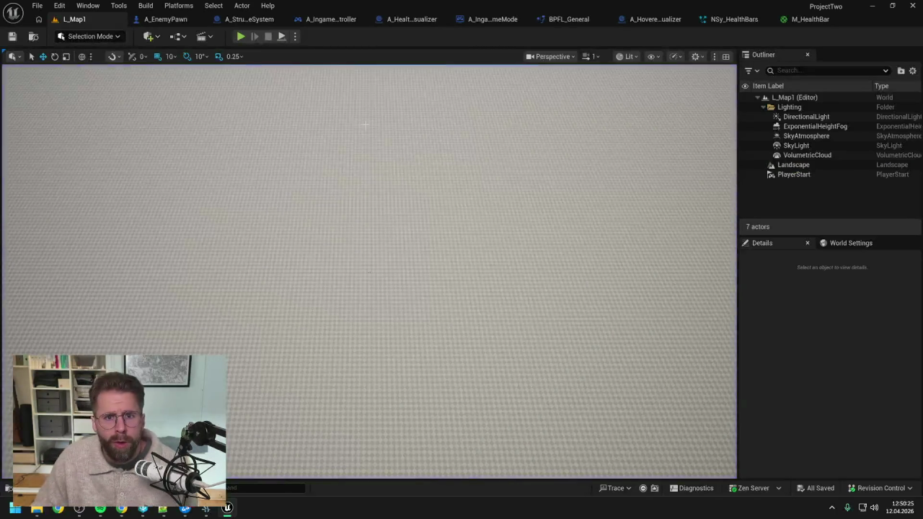
# - Open A_IngameGameMode, close the tabs right of its EventGraph, then view A_IngamePlayerController's EventGraph
pyautogui.hotkey('ctrl', 'space')
pyautogui.write('ingame ga')
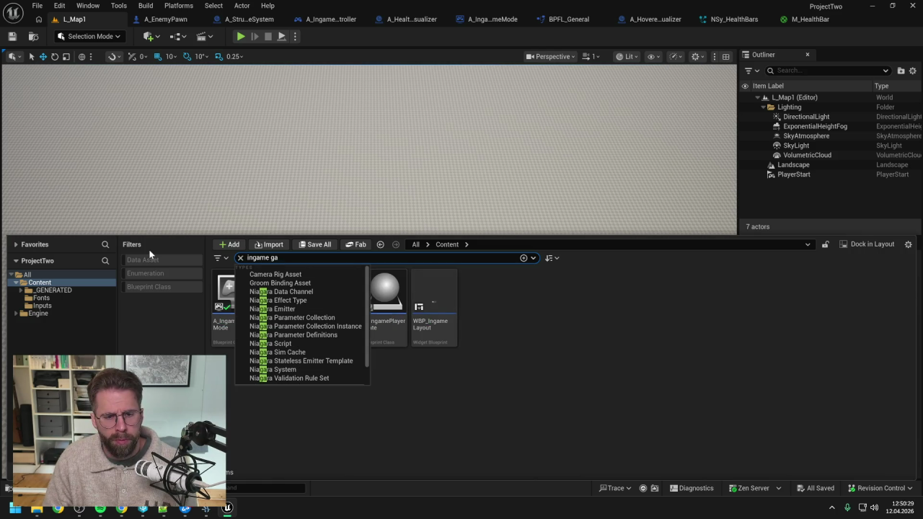
pyautogui.write('e mode')
pyautogui.doubleClick(227, 293)
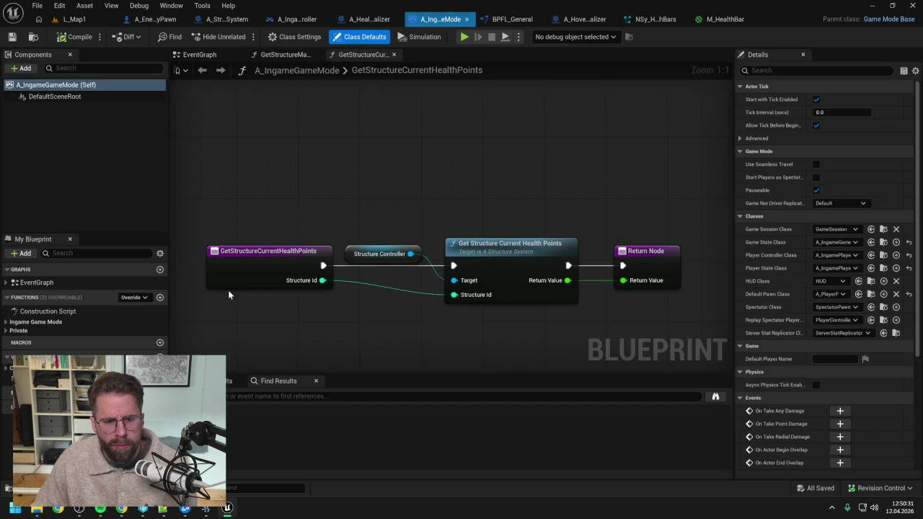
pyautogui.click(215, 56)
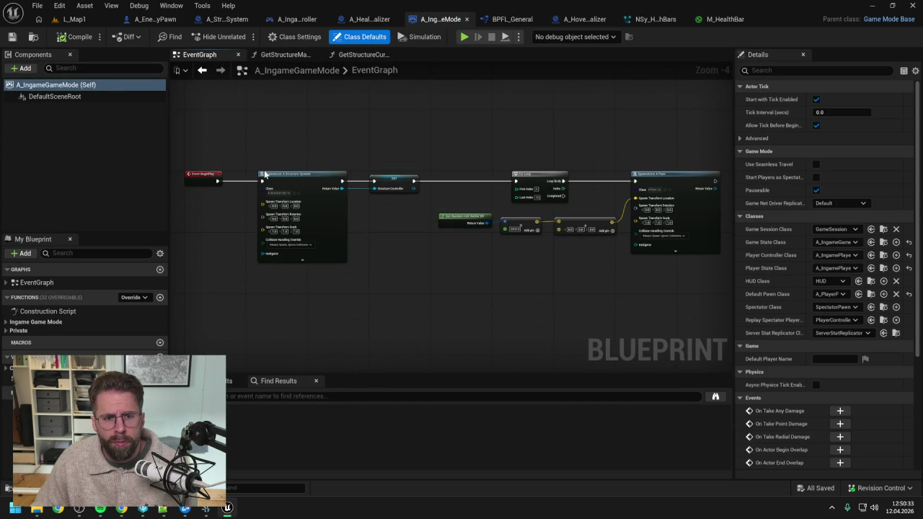
pyautogui.moveTo(261, 172); pyautogui.dragTo(407, 150)
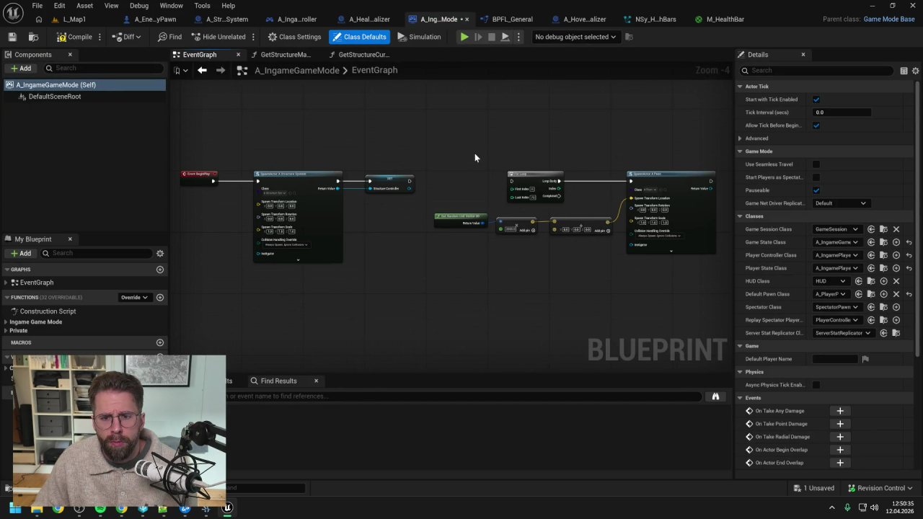
pyautogui.rightClick(205, 55)
pyautogui.click(241, 101)
pyautogui.click(75, 19)
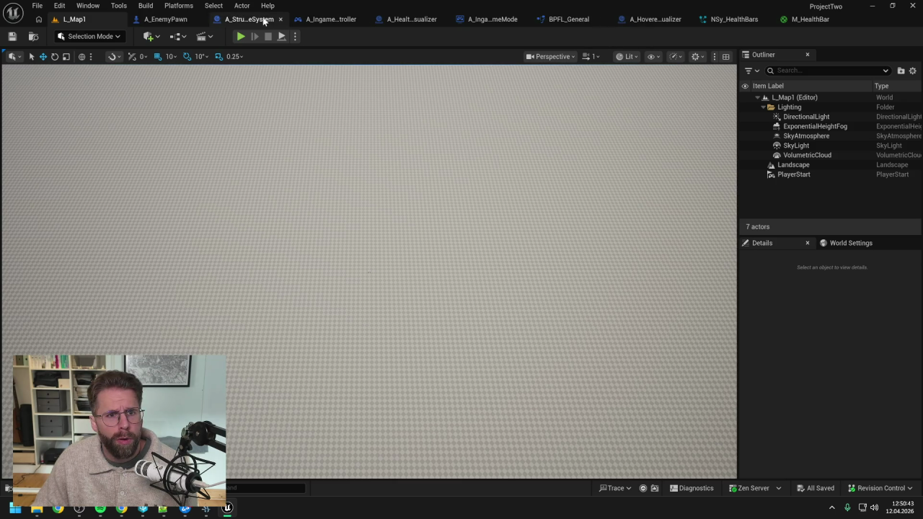
pyautogui.click(339, 21)
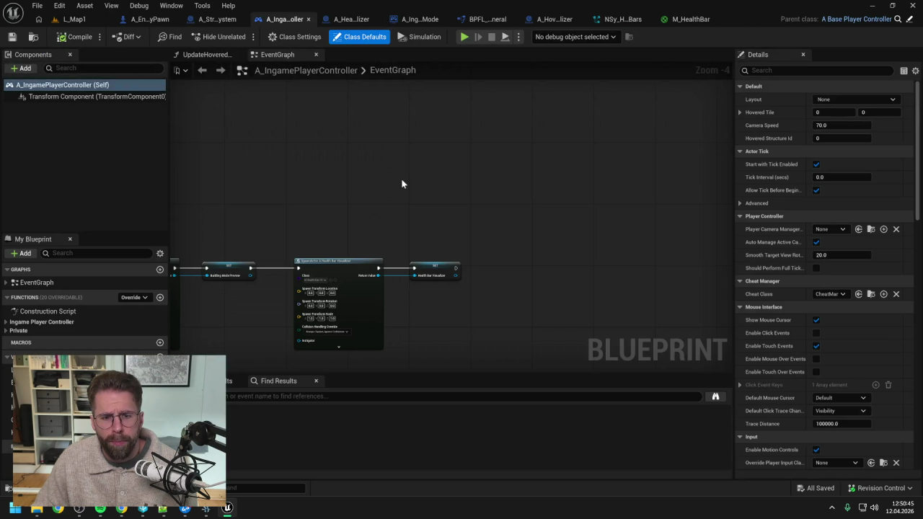
# - Set an F9 breakpoint on the Show Structure Health Bar call in UpdateHoveredTile
pyautogui.scroll(-2, 492, 169)
pyautogui.scroll(3, 445, 192)
pyautogui.scroll(-4, 578, 145)
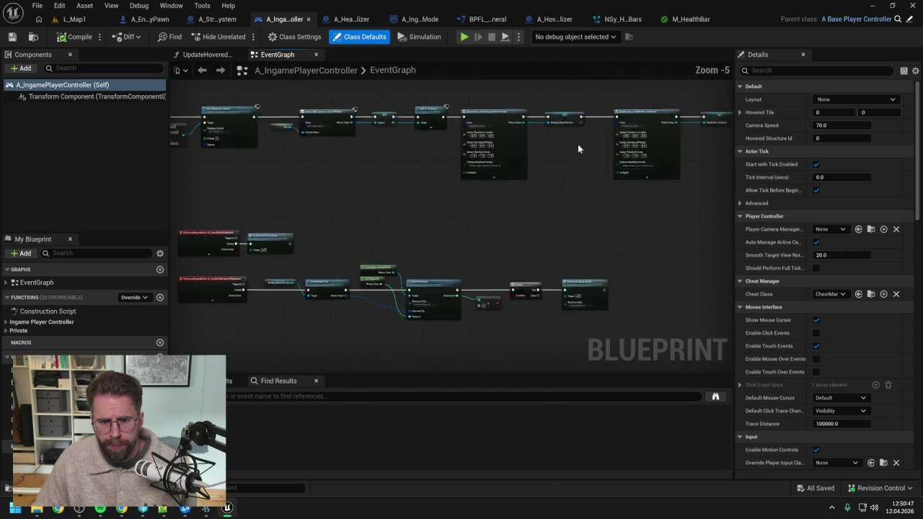
pyautogui.scroll(4, 412, 142)
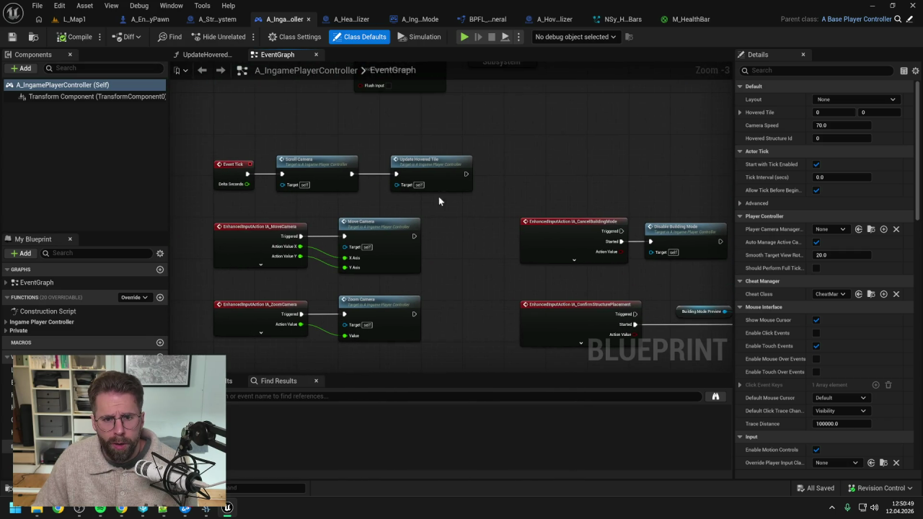
pyautogui.doubleClick(430, 165)
pyautogui.moveTo(566, 225); pyautogui.dragTo(423, 226)
pyautogui.moveTo(649, 224); pyautogui.dragTo(483, 219)
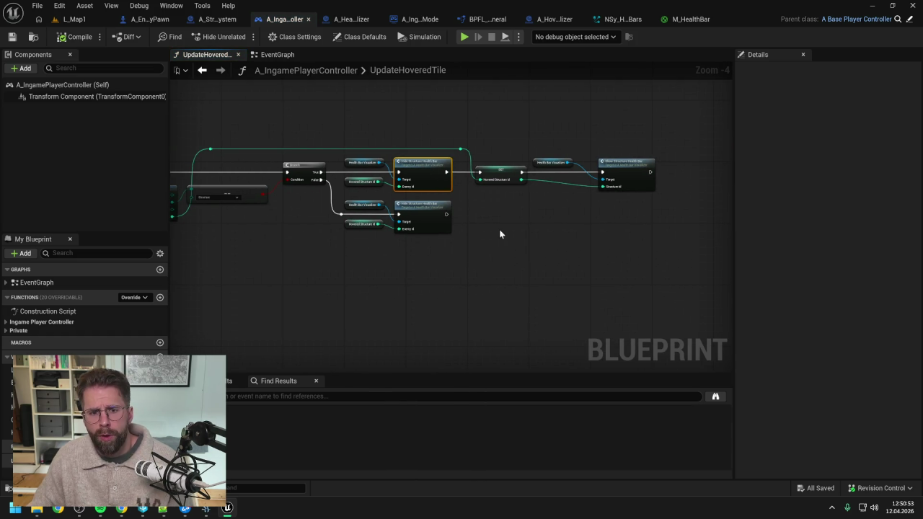
pyautogui.click(617, 174)
pyautogui.press('F9')
pyautogui.click(556, 214)
# - Simulate L_Map1 and step through ShowStructureHealthBar from Sequence to the ADD node
pyautogui.click(83, 22)
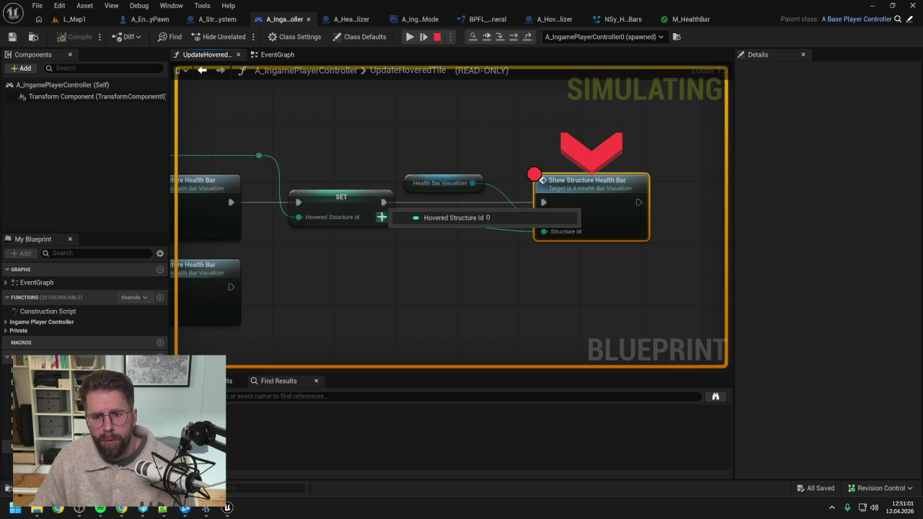
pyautogui.moveTo(545, 177)
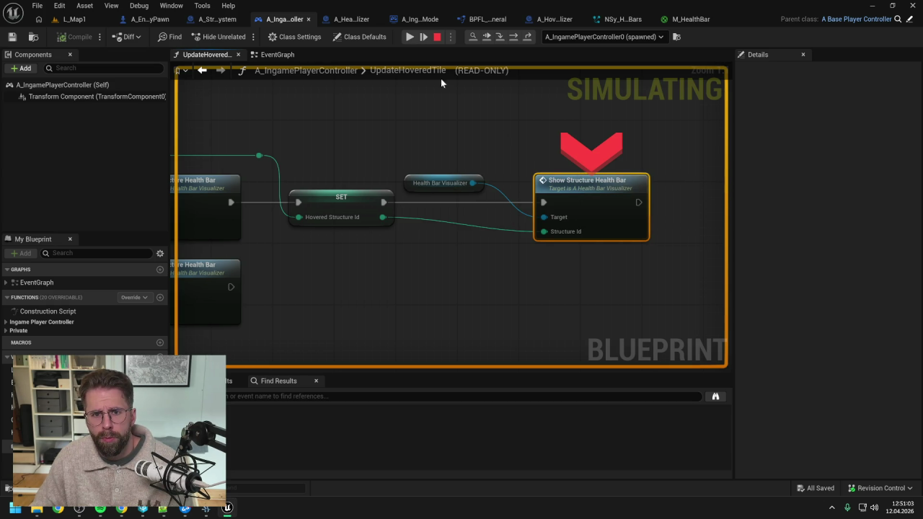
pyautogui.click(503, 39)
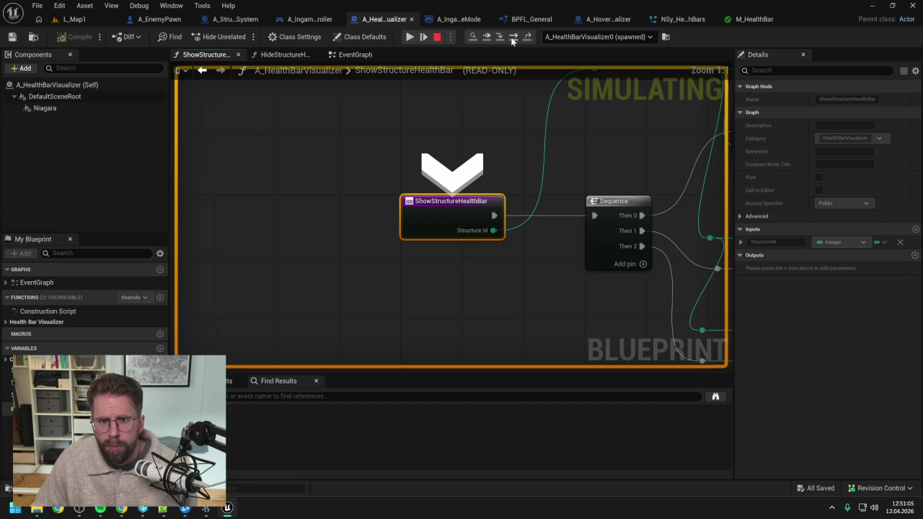
pyautogui.click(513, 40)
pyautogui.click(513, 40)
pyautogui.click(513, 39)
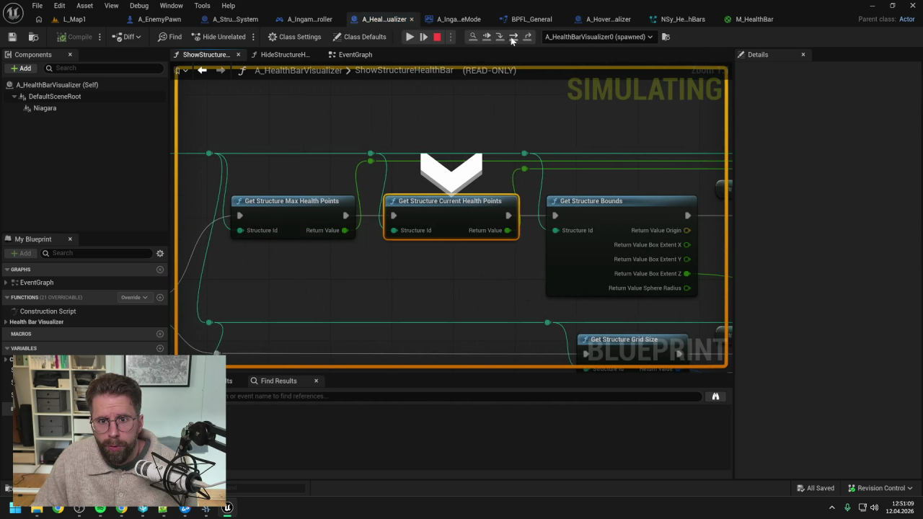
pyautogui.click(512, 40)
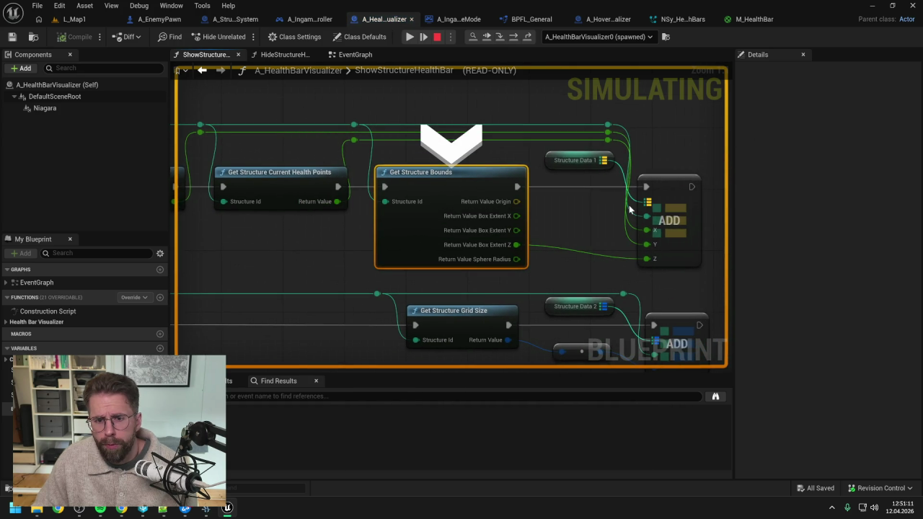
pyautogui.click(514, 40)
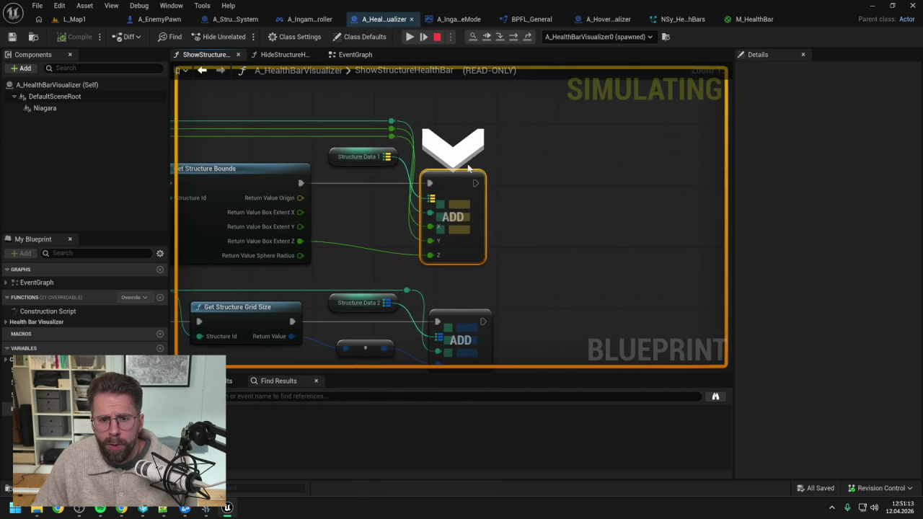
# - Check the bounds' Box Extent Z value, then resume and stop simulating
pyautogui.moveTo(299, 242)
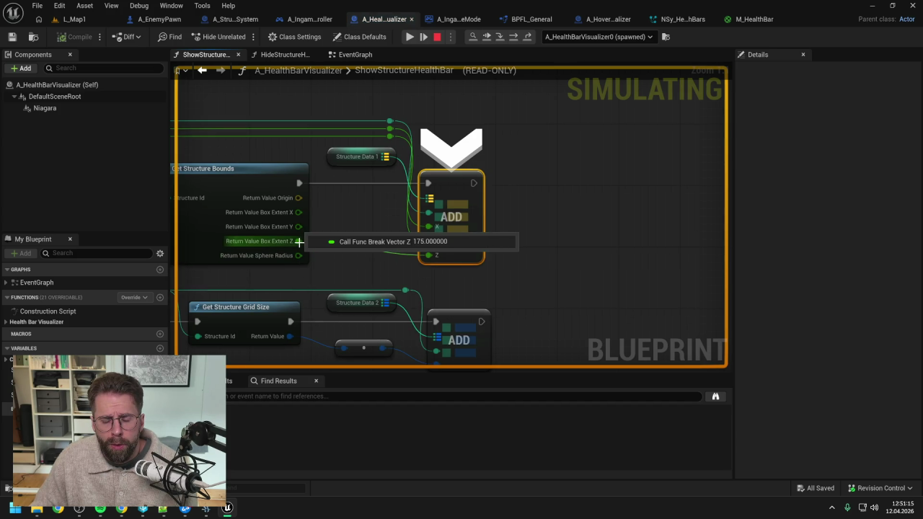
pyautogui.scroll(-3, 478, 196)
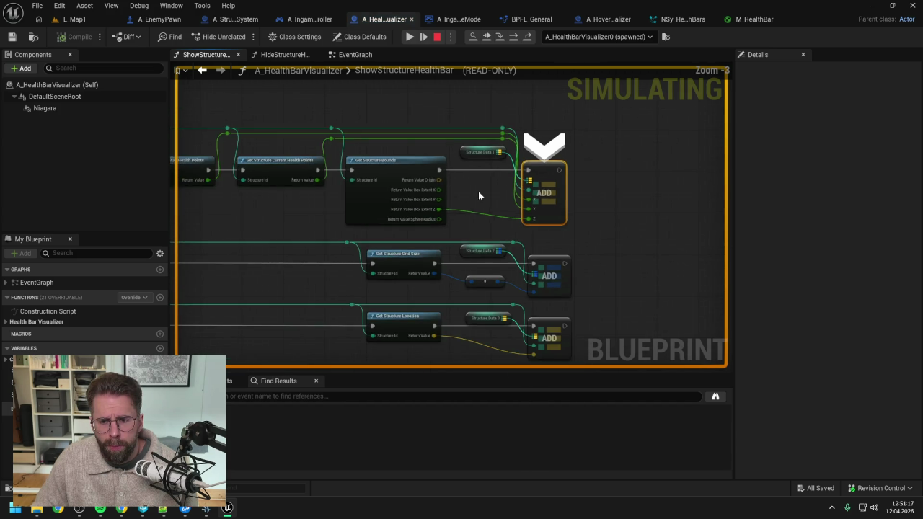
pyautogui.scroll(-2, 478, 195)
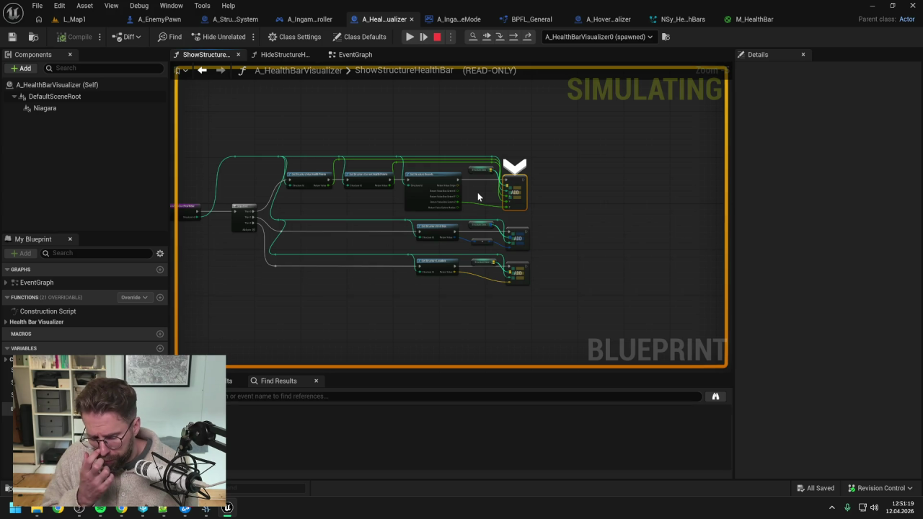
pyautogui.press('Pause')
pyautogui.press('Escape')
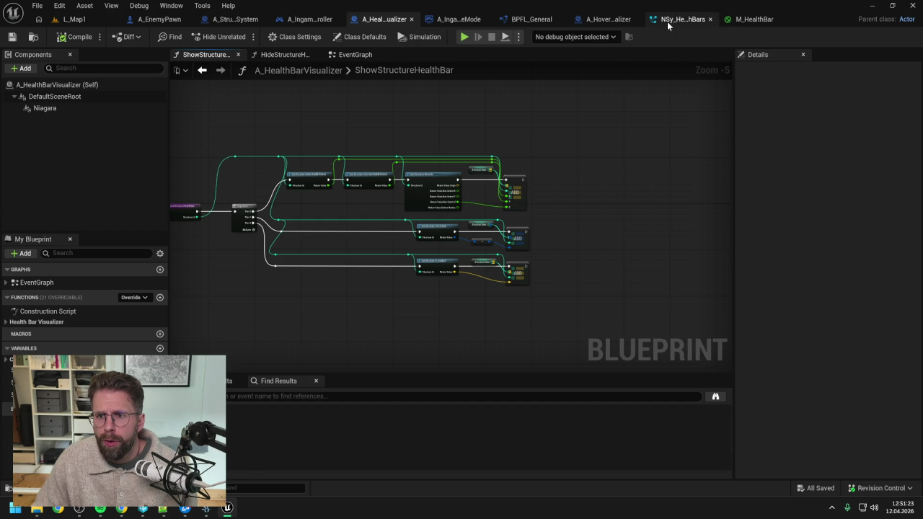
# - Create scratch module UpdateStructureHealthBarLocation, save NSy_HealthBars, and add it to Particle Update
pyautogui.click(670, 21)
pyautogui.scroll(1, 410, 232)
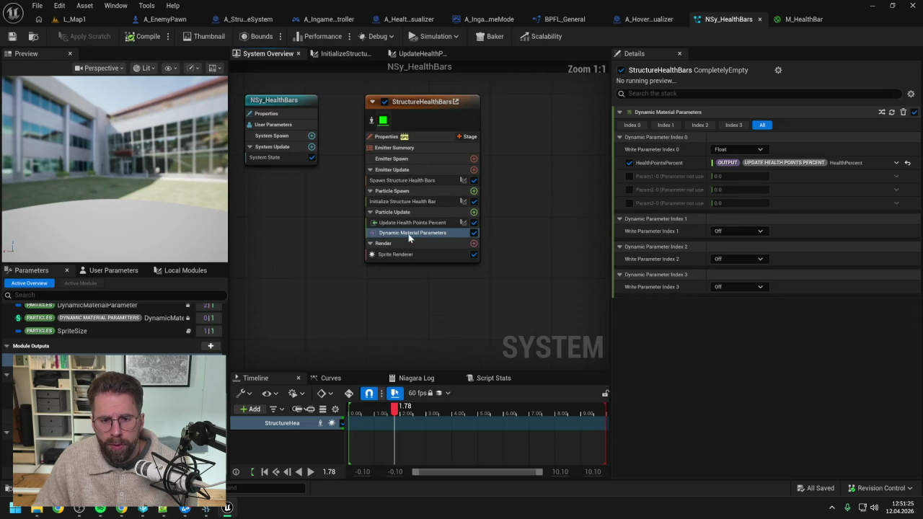
pyautogui.click(182, 270)
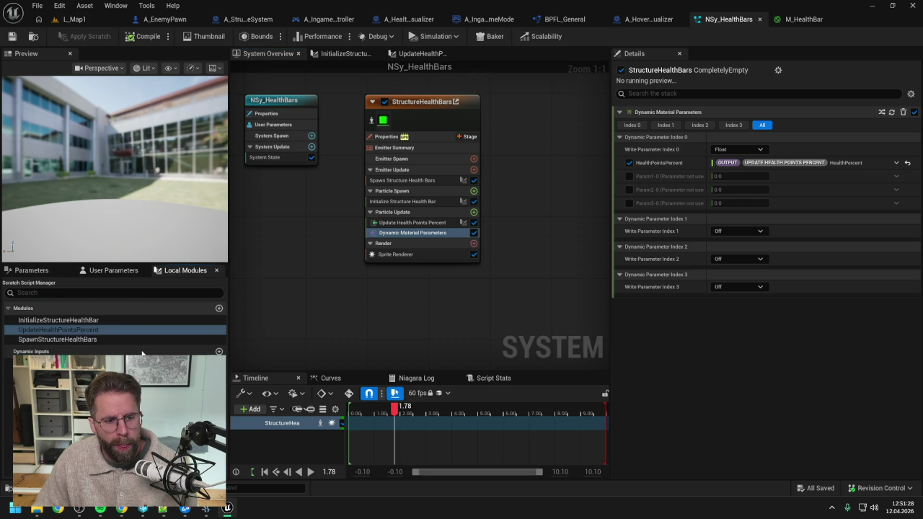
pyautogui.click(220, 310)
pyautogui.write('UpdateHealthBarLocation')
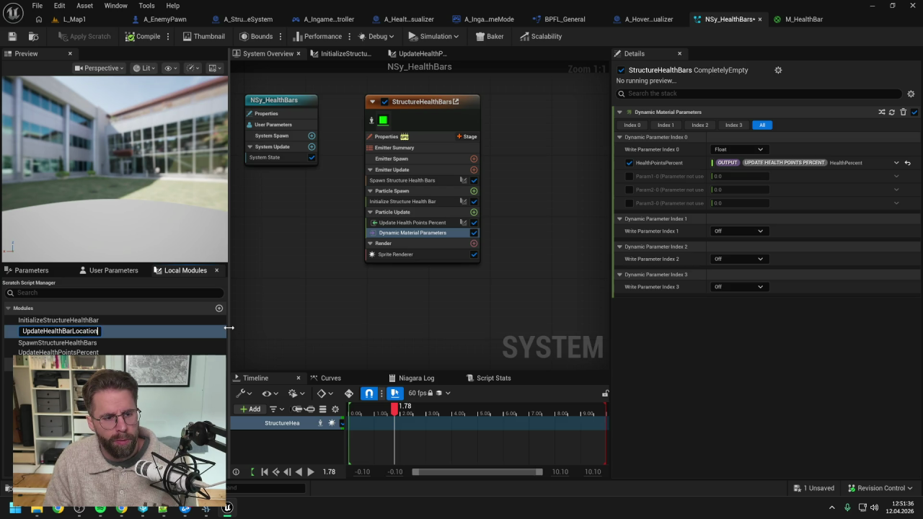
pyautogui.press('Return')
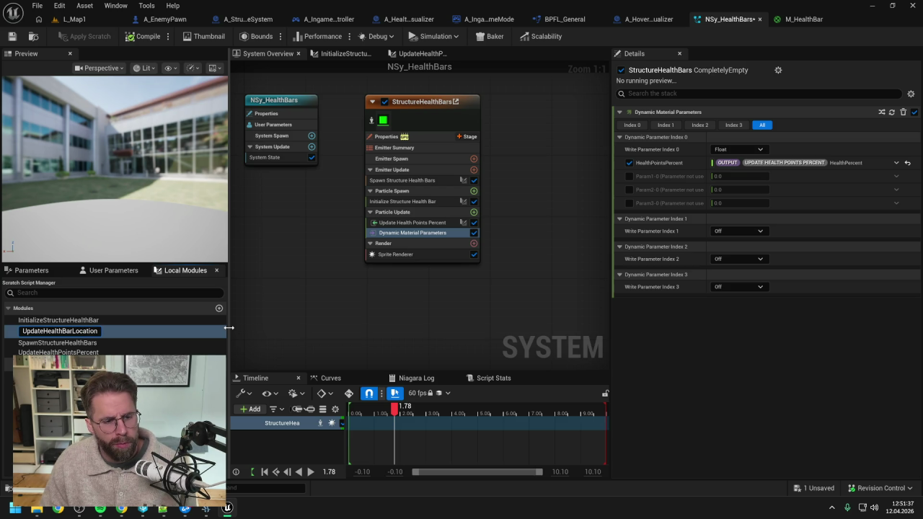
pyautogui.write('Stre')
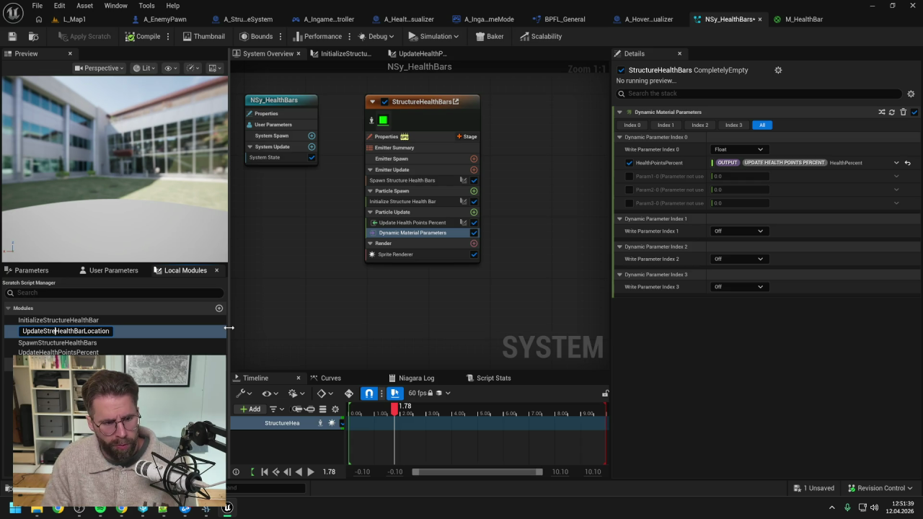
pyautogui.write('ucture')
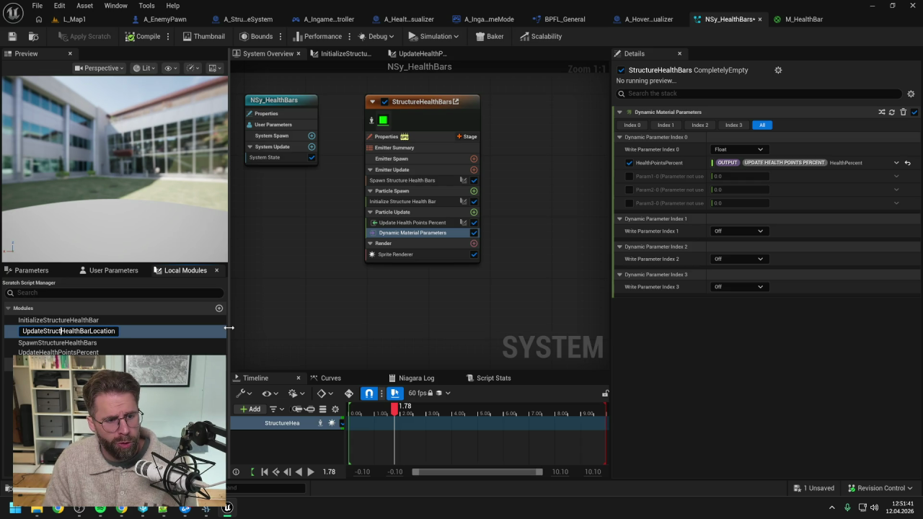
pyautogui.press('Return')
pyautogui.hotkey('ctrl', 's')
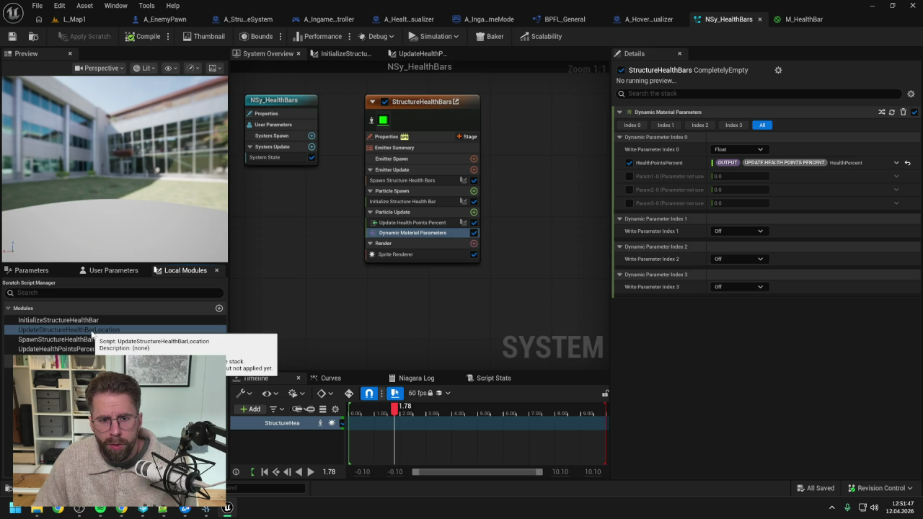
pyautogui.moveTo(93, 334)
pyautogui.mouseDown()
pyautogui.moveTo(372, 272)
pyautogui.moveTo(379, 232)
pyautogui.moveTo(407, 223)
pyautogui.mouseUp()
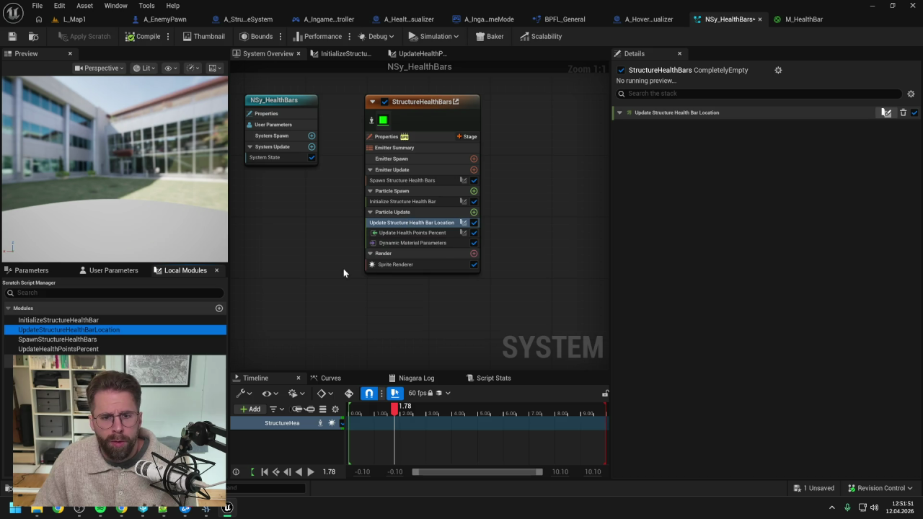
# - Restrict the module's usage bitmask to Particle Update Script only and compile
pyautogui.doubleClick(105, 331)
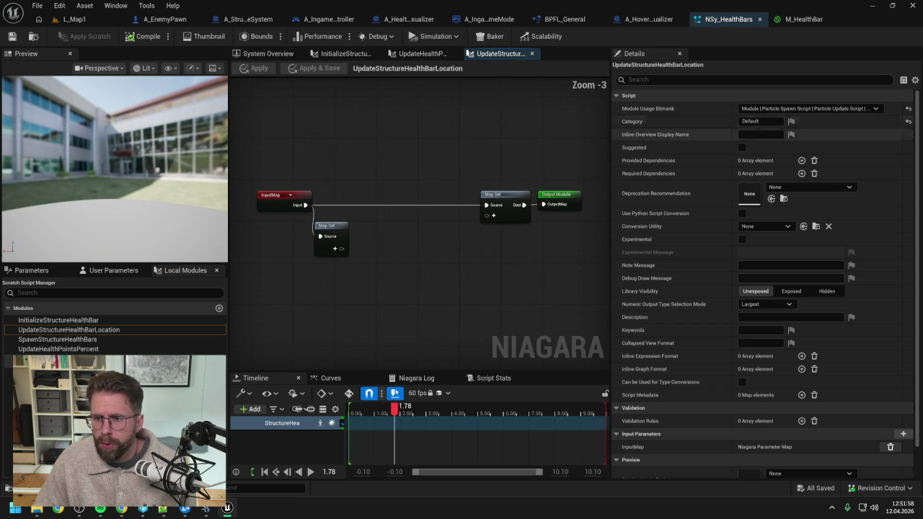
pyautogui.click(808, 108)
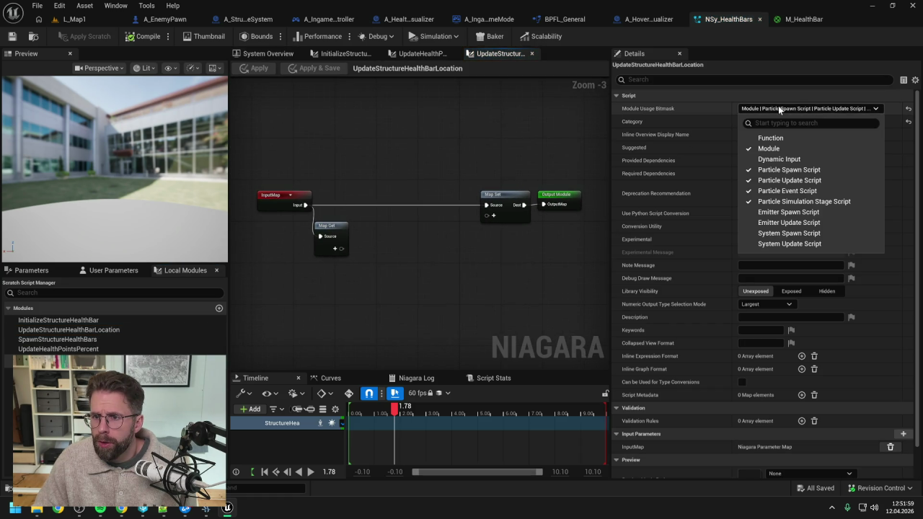
pyautogui.click(781, 171)
pyautogui.click(783, 191)
pyautogui.click(783, 202)
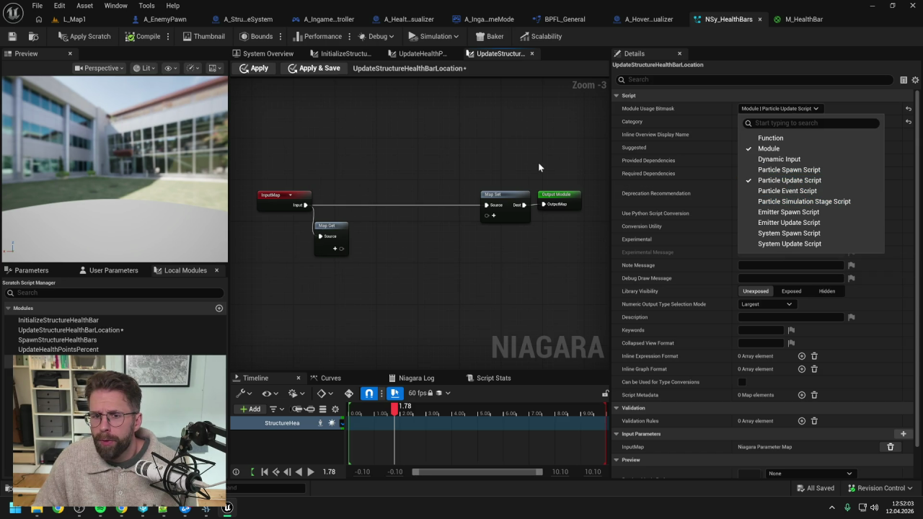
pyautogui.click(533, 166)
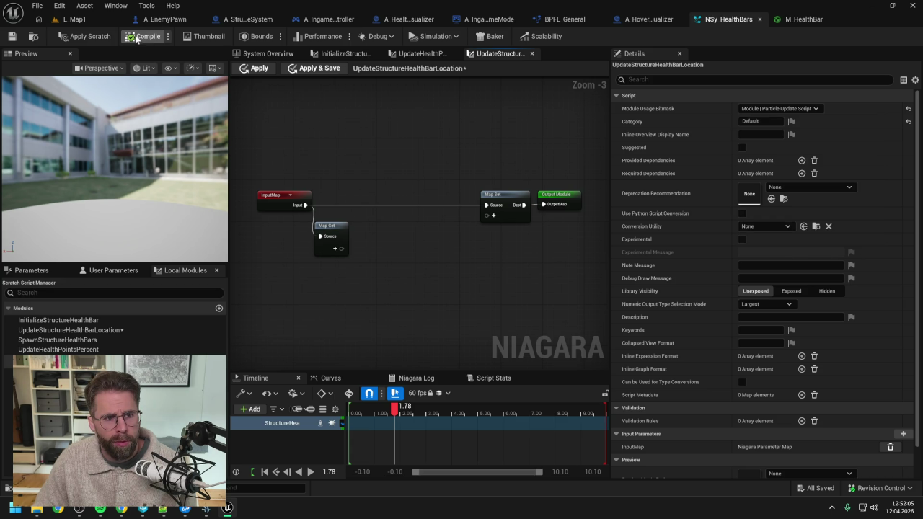
pyautogui.click(81, 36)
# - Add a Particles Position pin to the Map Set node and tidy the graph
pyautogui.click(494, 215)
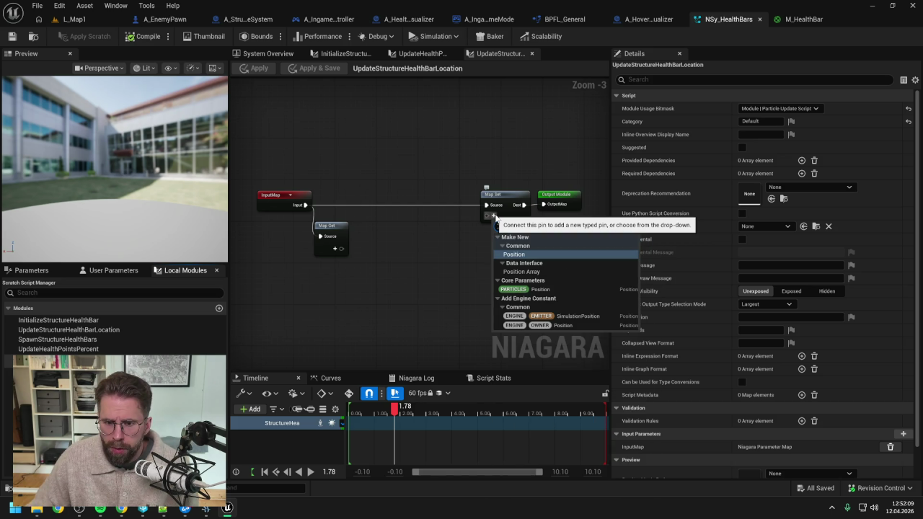
pyautogui.write('posi')
pyautogui.click(540, 316)
pyautogui.moveTo(525, 196); pyautogui.dragTo(561, 200)
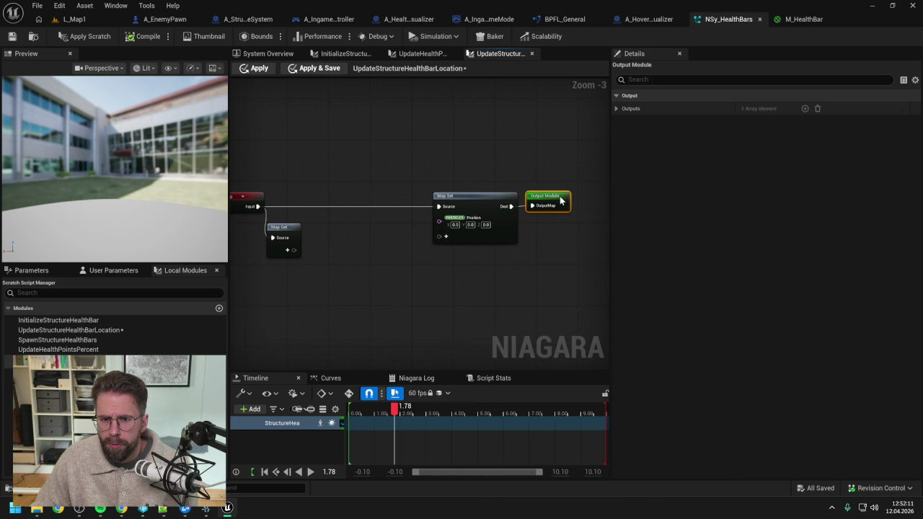
pyautogui.click(409, 202)
pyautogui.moveTo(463, 144); pyautogui.dragTo(411, 145)
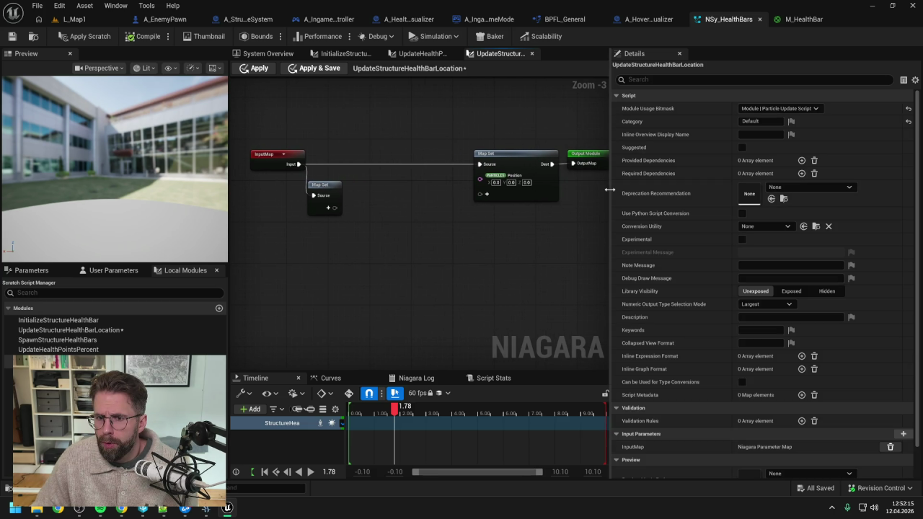
pyautogui.moveTo(609, 190); pyautogui.dragTo(681, 191)
pyautogui.moveTo(419, 228); pyautogui.dragTo(507, 220)
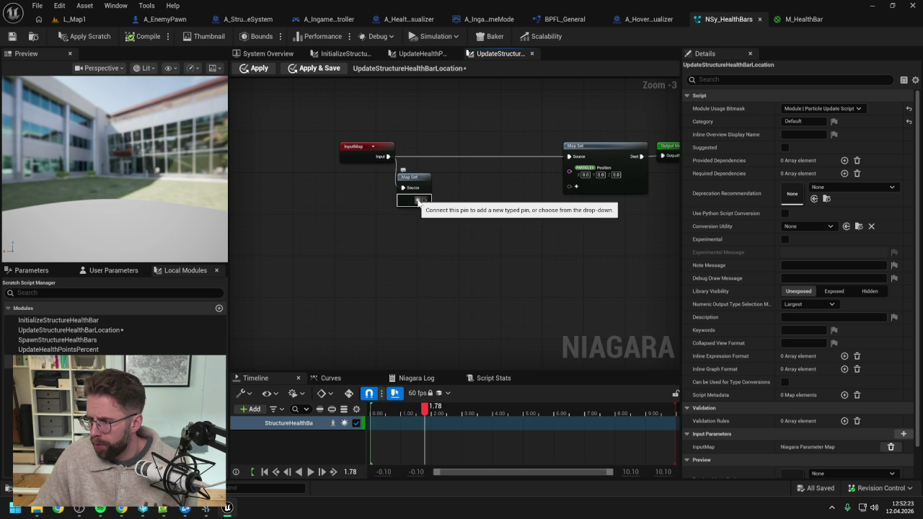
# - Add a Vector Array output pin named StructureData3 to Map Get
pyautogui.click(113, 270)
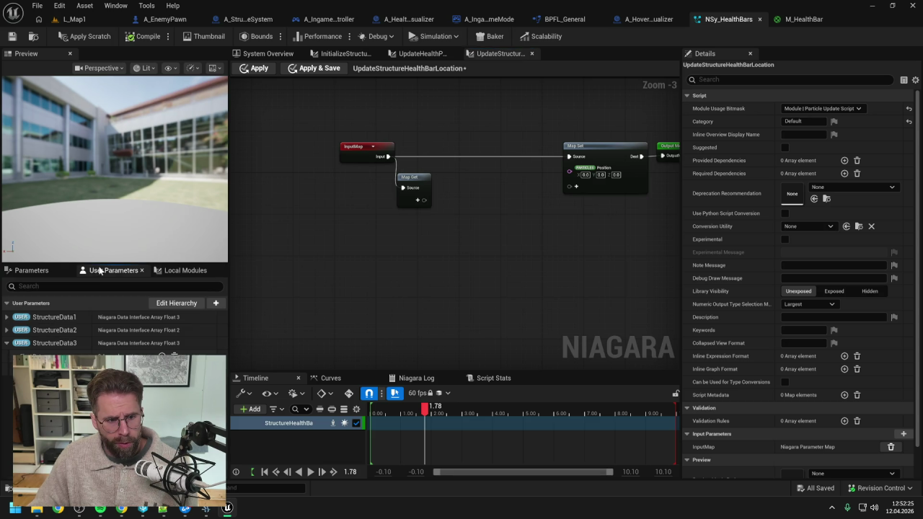
pyautogui.click(419, 201)
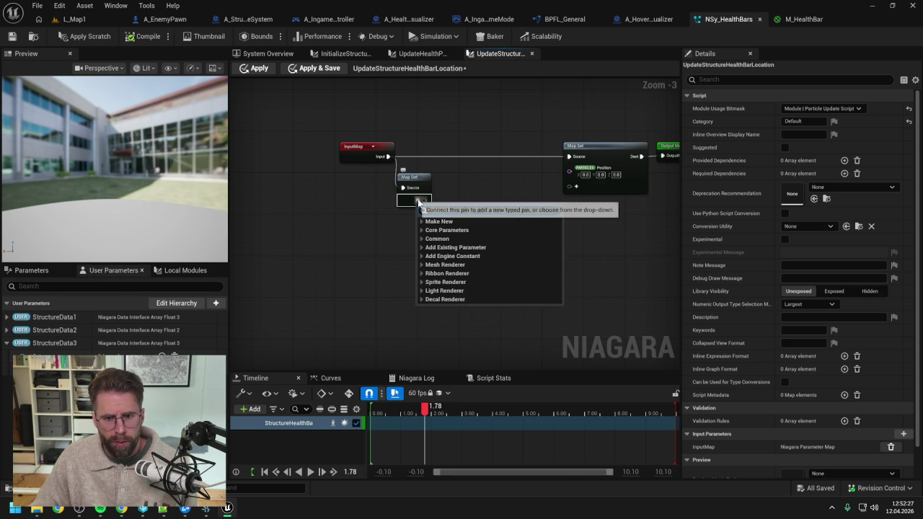
pyautogui.write('vector arr')
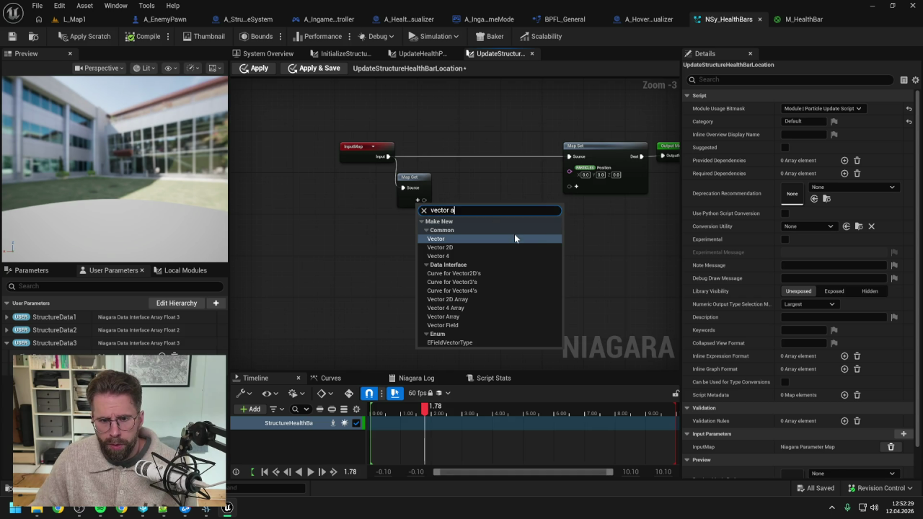
pyautogui.click(471, 256)
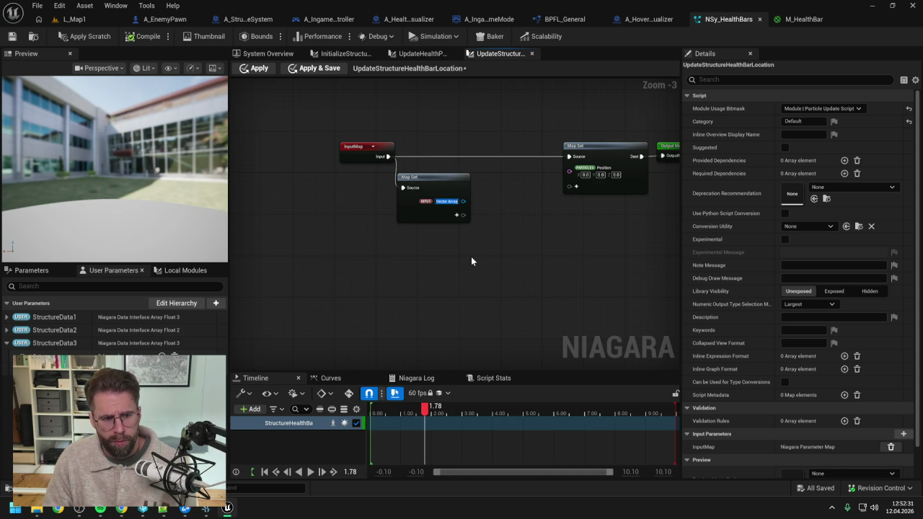
pyautogui.write('Struc')
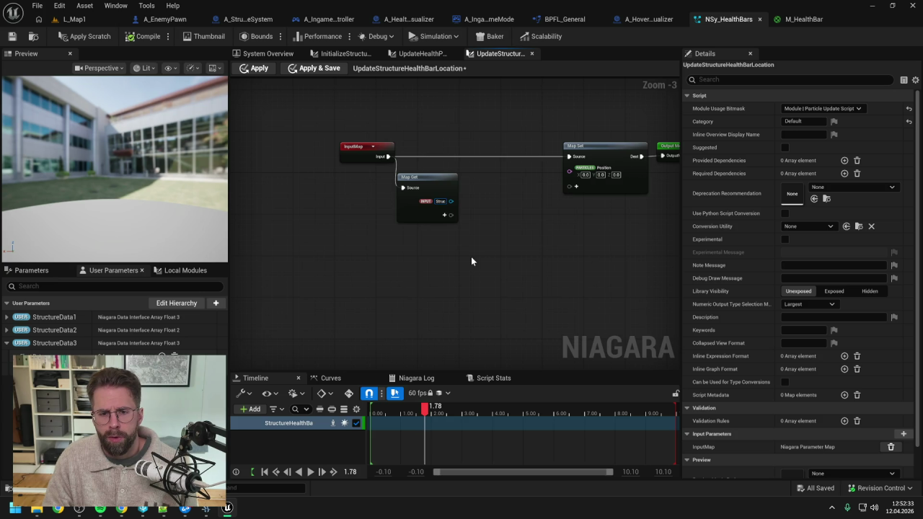
pyautogui.write('tureData3')
pyautogui.press('Return')
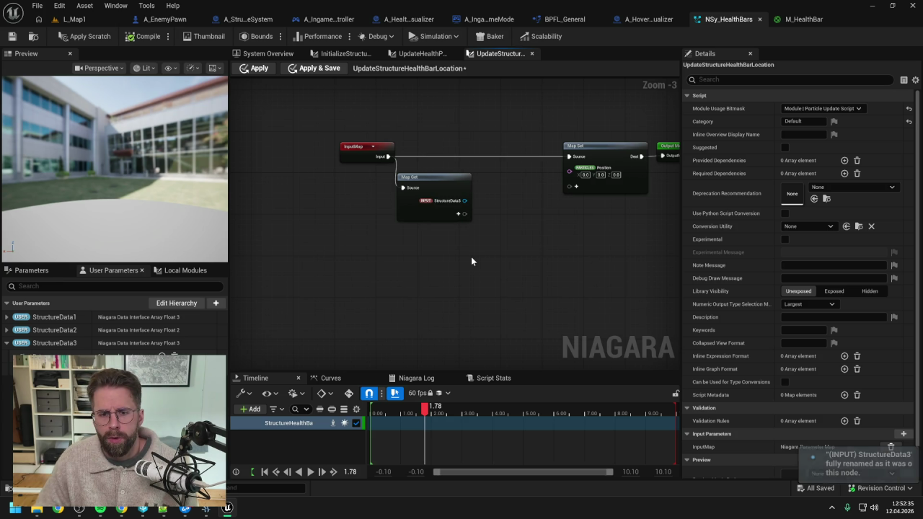
# - Read the StructureData3 array with a Get node indexed by Execution Index
pyautogui.moveTo(465, 202); pyautogui.dragTo(493, 218)
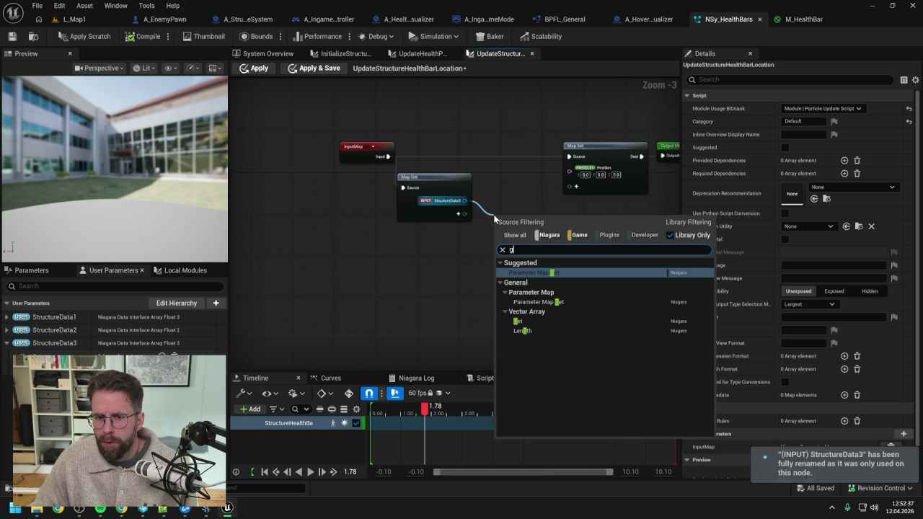
pyautogui.click(519, 307)
pyautogui.rightClick(439, 257)
pyautogui.write('execution')
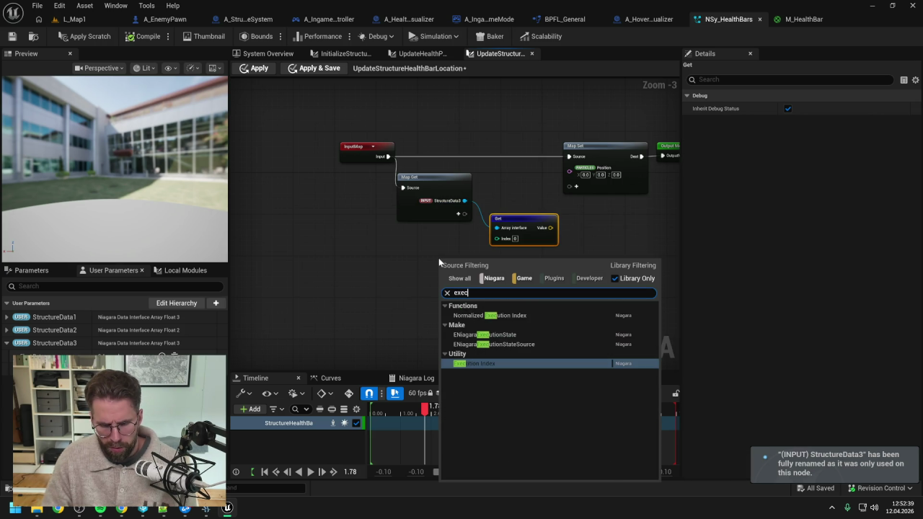
pyautogui.press('Return')
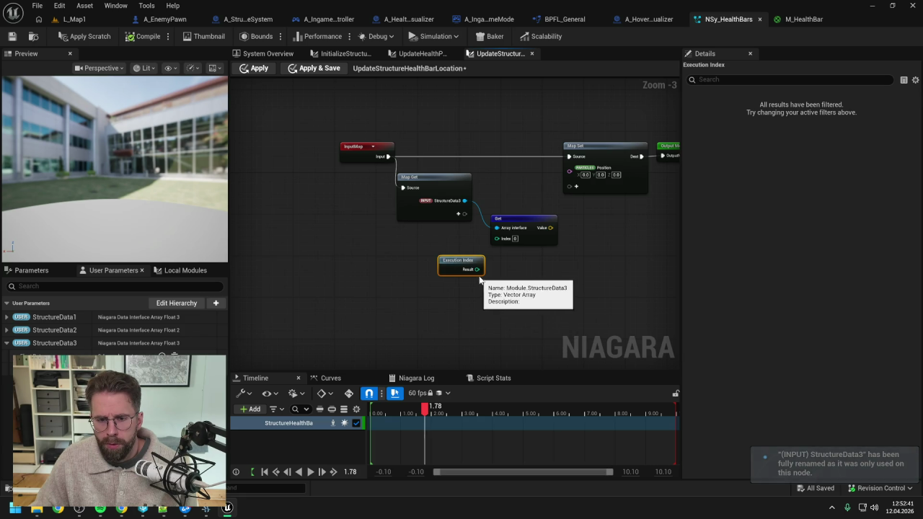
pyautogui.moveTo(465, 262); pyautogui.dragTo(451, 240)
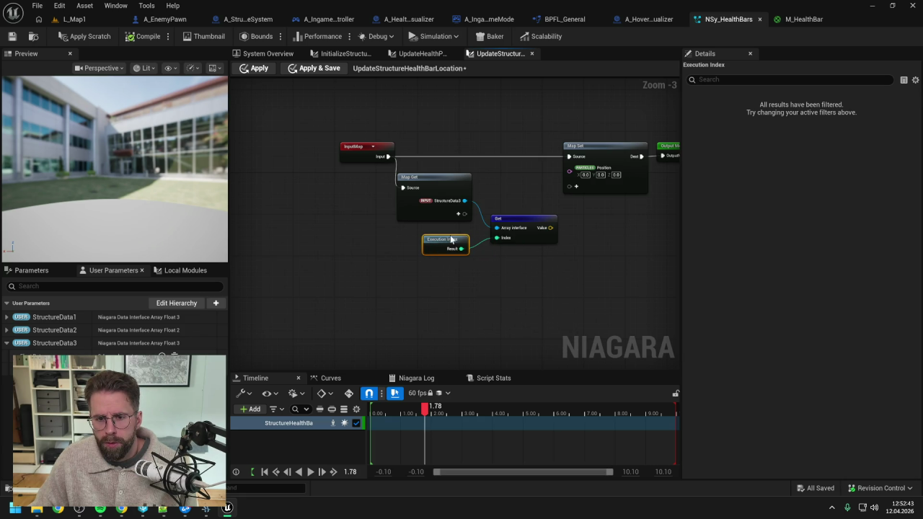
# - Rearrange the nodes, apply the module changes, and save NSy_HealthBars
pyautogui.moveTo(534, 191)
pyautogui.mouseDown()
pyautogui.moveTo(425, 163)
pyautogui.moveTo(552, 161)
pyautogui.mouseUp()
pyautogui.click(462, 122)
pyautogui.click(86, 36)
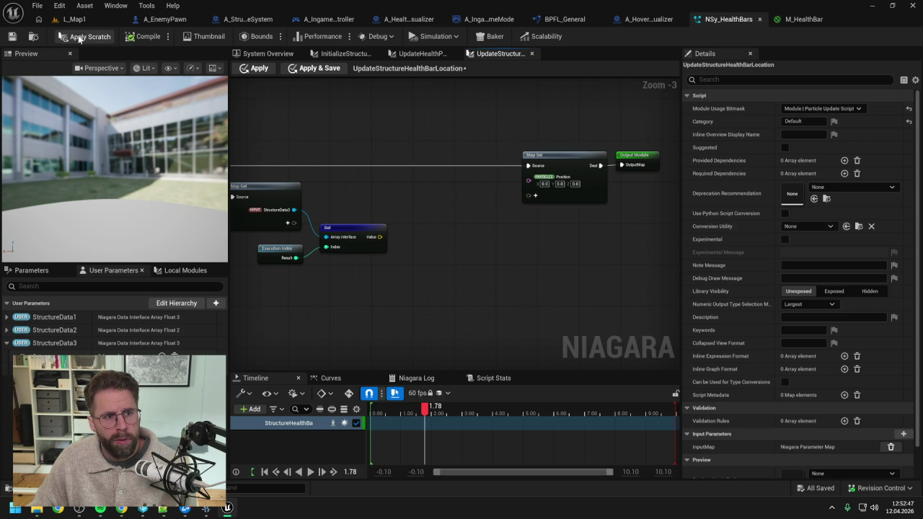
pyautogui.click(10, 38)
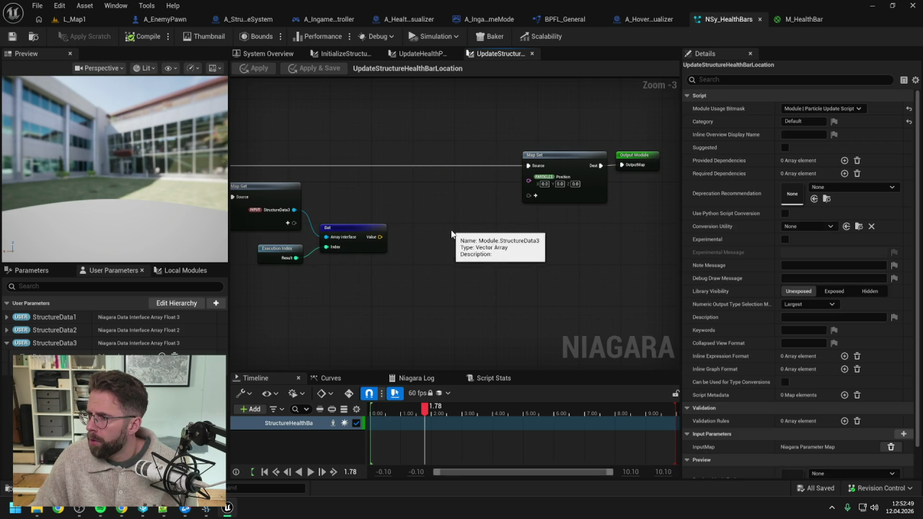
pyautogui.moveTo(529, 181); pyautogui.dragTo(502, 207)
# - Feed particle Position from a new Make Position node
pyautogui.write('position')
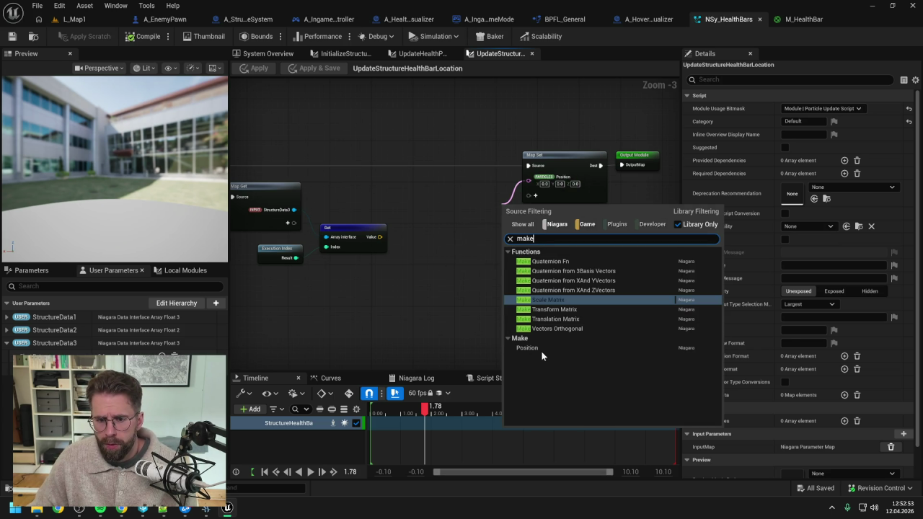
pyautogui.click(541, 351)
pyautogui.moveTo(593, 160); pyautogui.dragTo(665, 159)
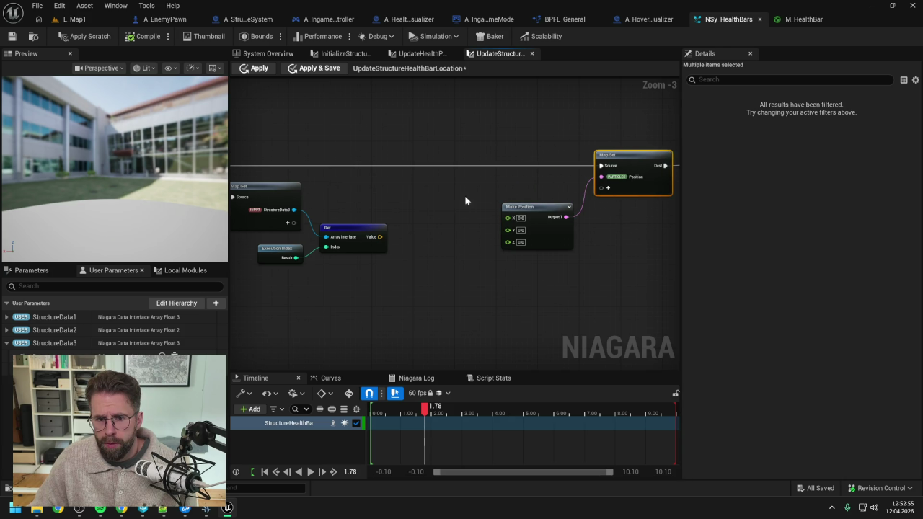
pyautogui.click(464, 200)
# - Break the array Get value into a vector and wire its X and Y into Make Position
pyautogui.moveTo(381, 237); pyautogui.dragTo(396, 249)
pyautogui.write('break')
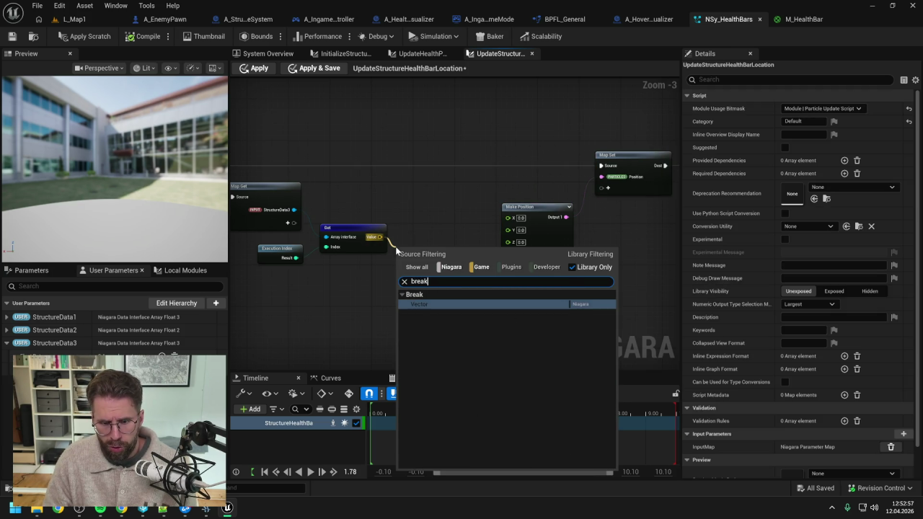
pyautogui.click(435, 303)
pyautogui.moveTo(445, 259); pyautogui.dragTo(508, 217)
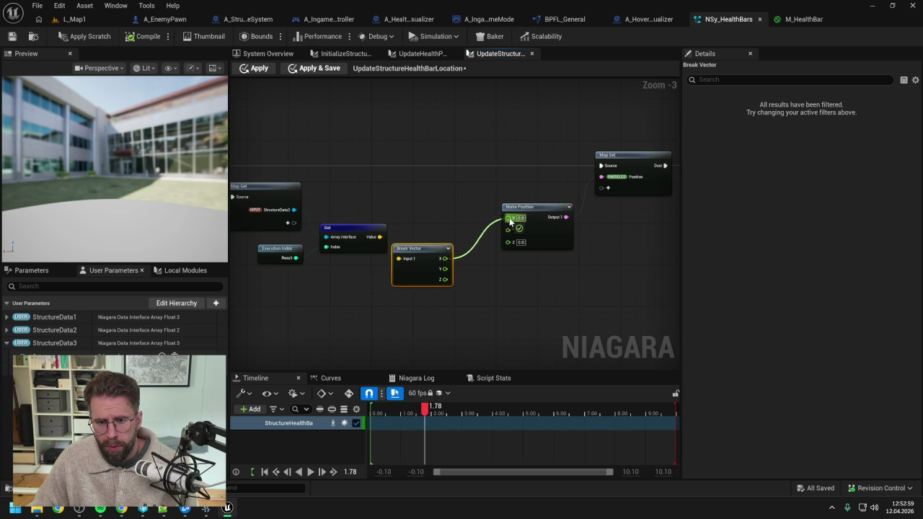
pyautogui.moveTo(444, 269); pyautogui.dragTo(508, 228)
pyautogui.moveTo(427, 250); pyautogui.dragTo(437, 249)
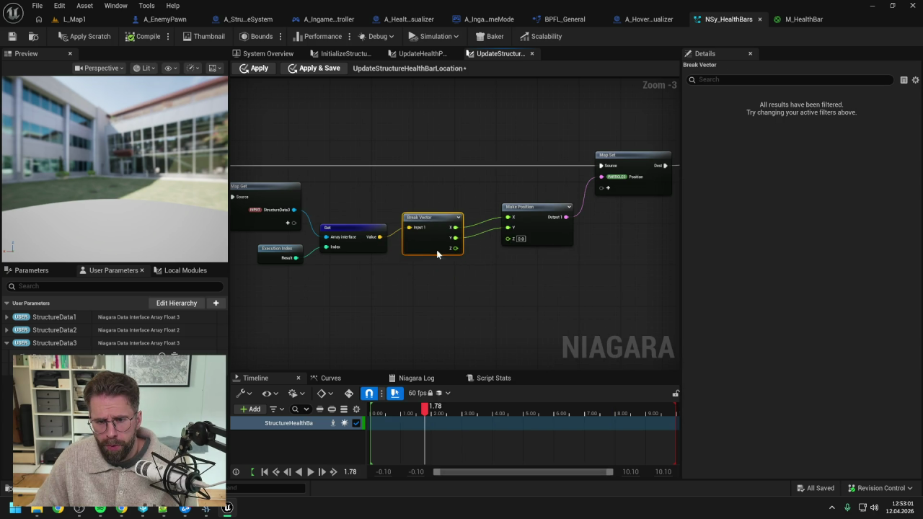
pyautogui.click(425, 293)
pyautogui.moveTo(456, 289); pyautogui.dragTo(498, 280)
pyautogui.click(400, 217)
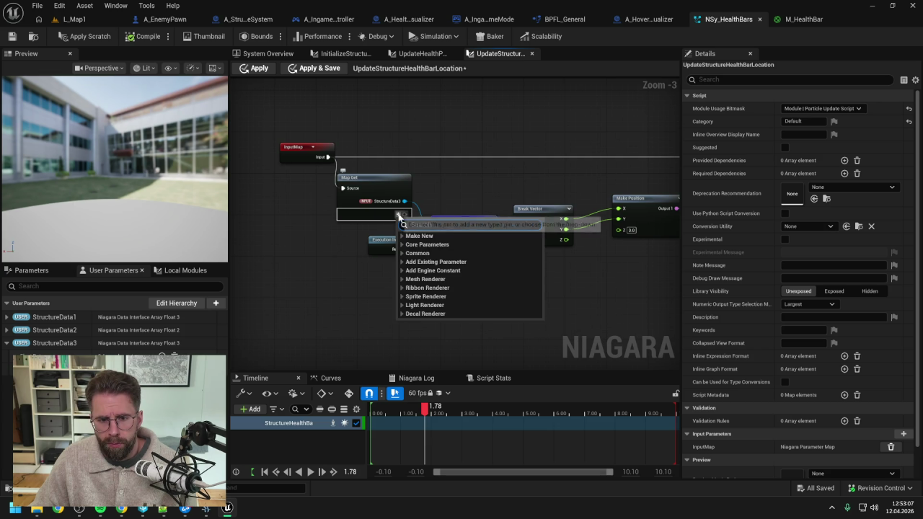
# - Add a Vector Array input named StructureData1 to the Map Get node
pyautogui.write('vector arr')
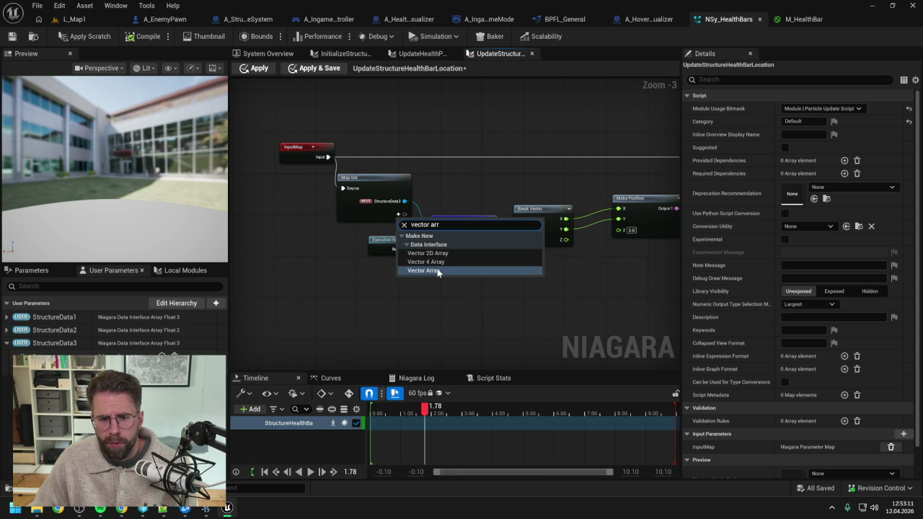
pyautogui.click(426, 283)
pyautogui.write('truc')
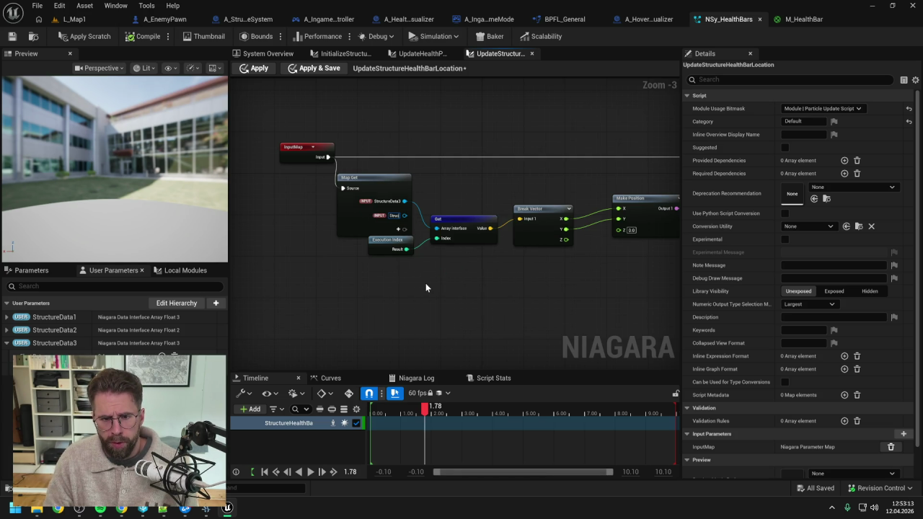
pyautogui.write('tureData1')
pyautogui.press('Return')
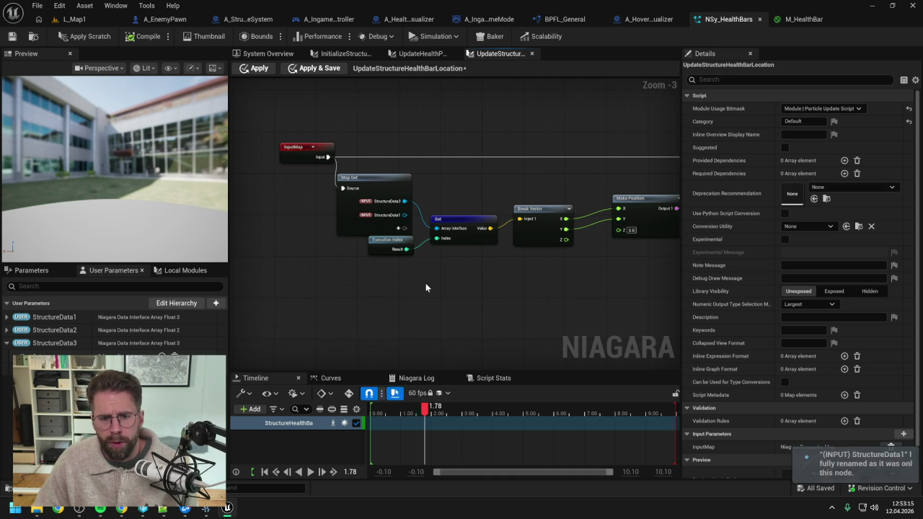
# - Create a Get node on StructureData1 and wire Execution Index into its Index
pyautogui.moveTo(390, 245); pyautogui.dragTo(384, 255)
pyautogui.moveTo(405, 215)
pyautogui.mouseDown()
pyautogui.moveTo(443, 262)
pyautogui.moveTo(409, 262)
pyautogui.moveTo(437, 275)
pyautogui.mouseUp()
pyautogui.write('get')
pyautogui.press('Return')
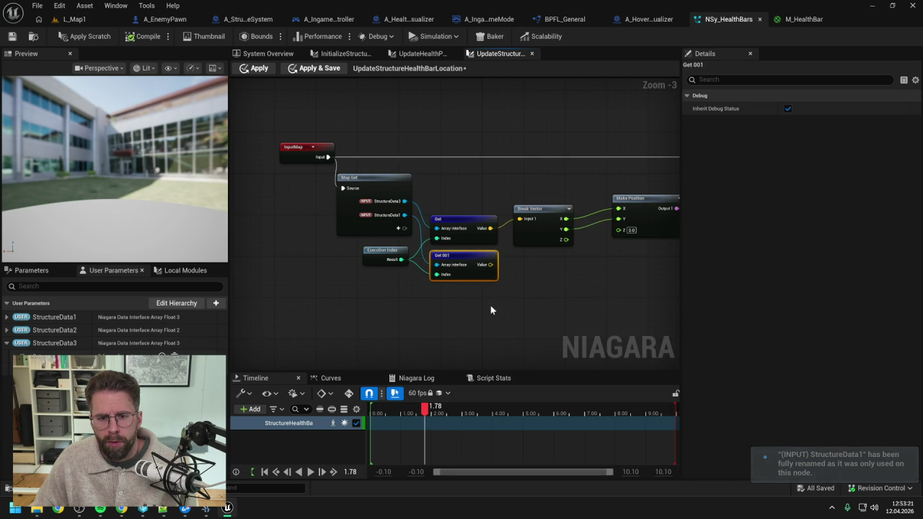
pyautogui.moveTo(491, 305); pyautogui.dragTo(443, 281)
pyautogui.moveTo(494, 210); pyautogui.dragTo(491, 201)
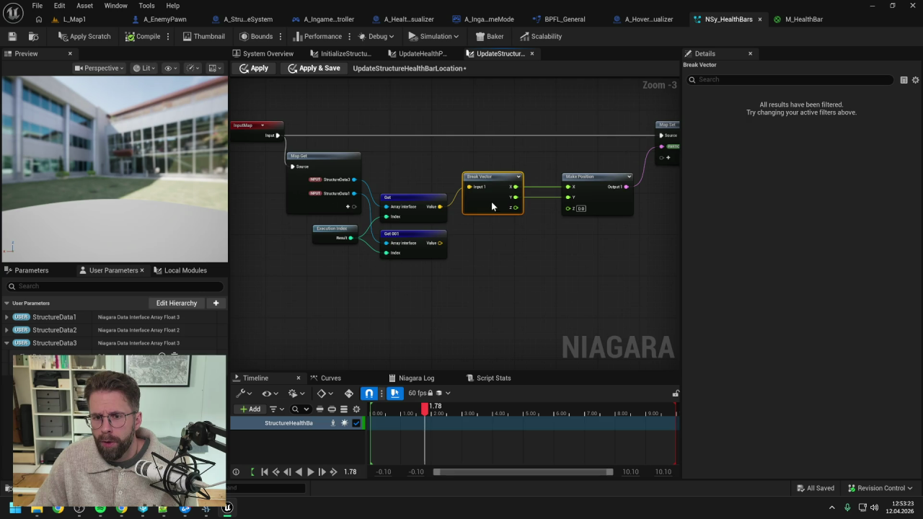
# - Break Get 001's Value into a Break Vector node
pyautogui.click(519, 258)
pyautogui.moveTo(440, 243); pyautogui.dragTo(473, 246)
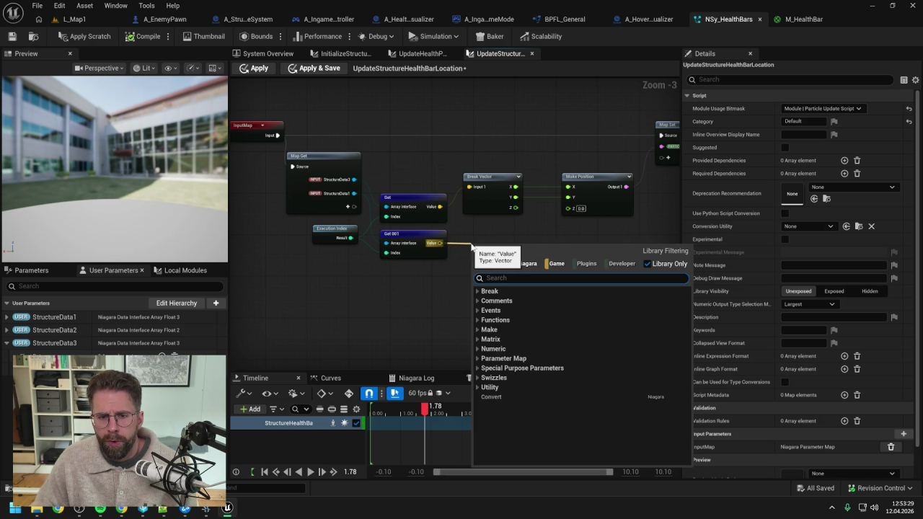
pyautogui.click(502, 228)
pyautogui.moveTo(435, 243); pyautogui.dragTo(463, 248)
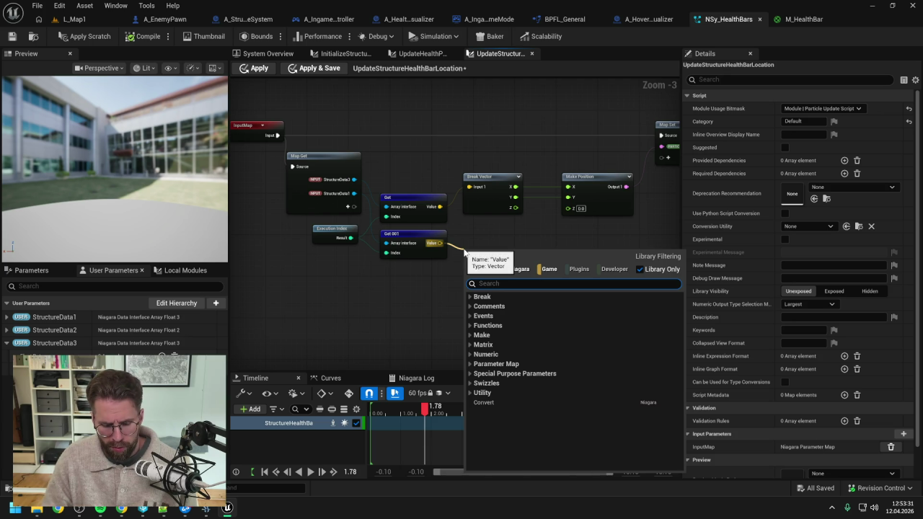
pyautogui.write('break')
pyautogui.press('Return')
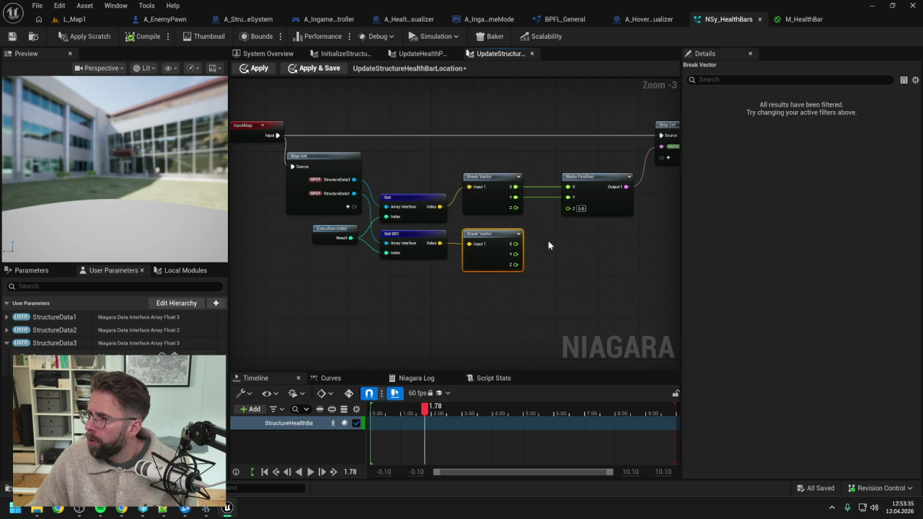
# - Add a float 300 to the Z output and feed the sum into Make Position's Z
pyautogui.moveTo(516, 265); pyautogui.dragTo(543, 249)
pyautogui.write('add')
pyautogui.press('Return')
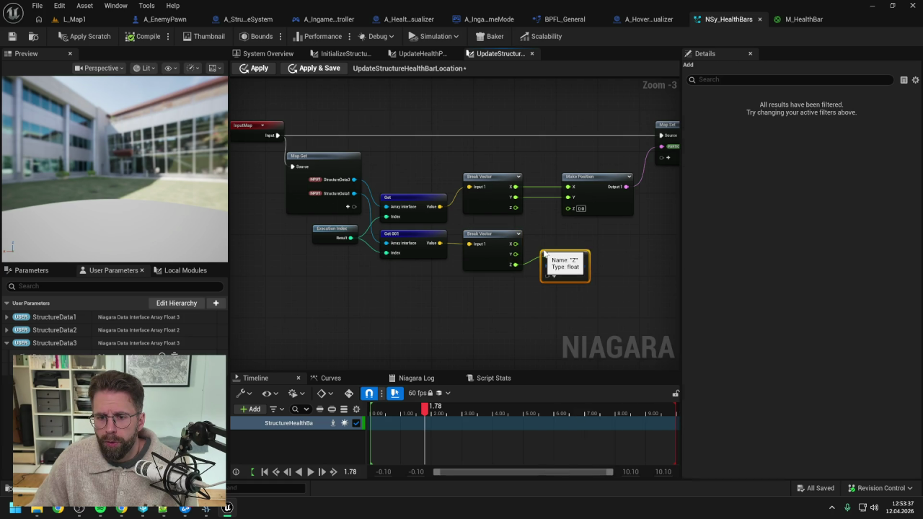
pyautogui.rightClick(547, 268)
pyautogui.moveTo(587, 297)
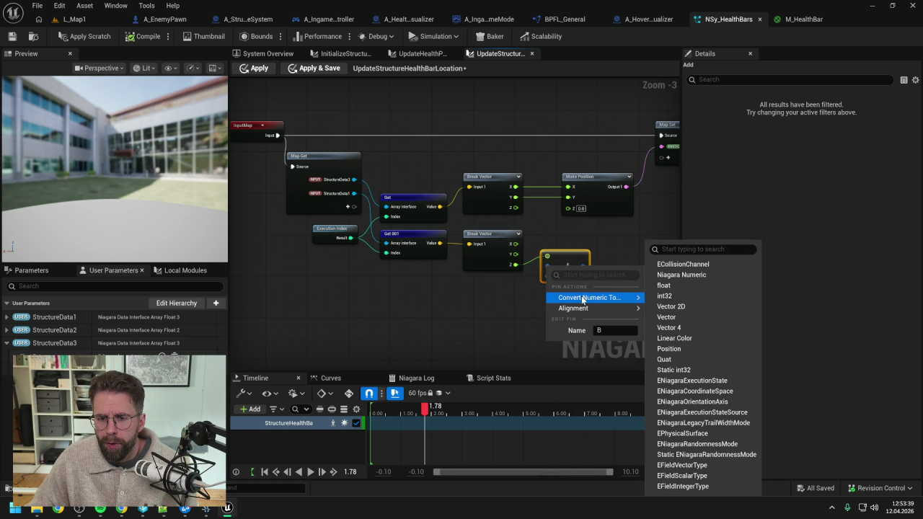
pyautogui.click(663, 287)
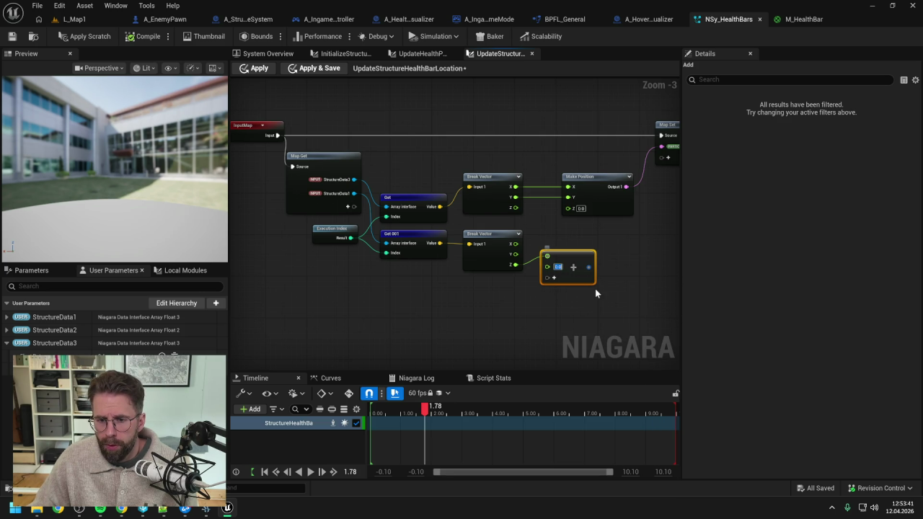
pyautogui.write('300')
pyautogui.click(637, 243)
pyautogui.moveTo(596, 269); pyautogui.dragTo(570, 208)
# - Shift the Make Position and output nodes right, then apply the scratch module changes
pyautogui.click(566, 141)
pyautogui.moveTo(566, 141); pyautogui.dragTo(624, 130)
pyautogui.click(427, 152)
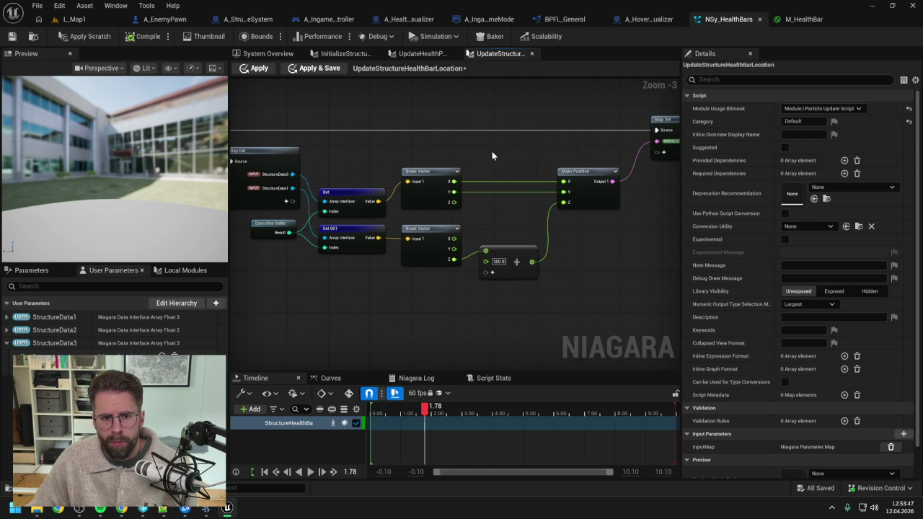
pyautogui.click(100, 36)
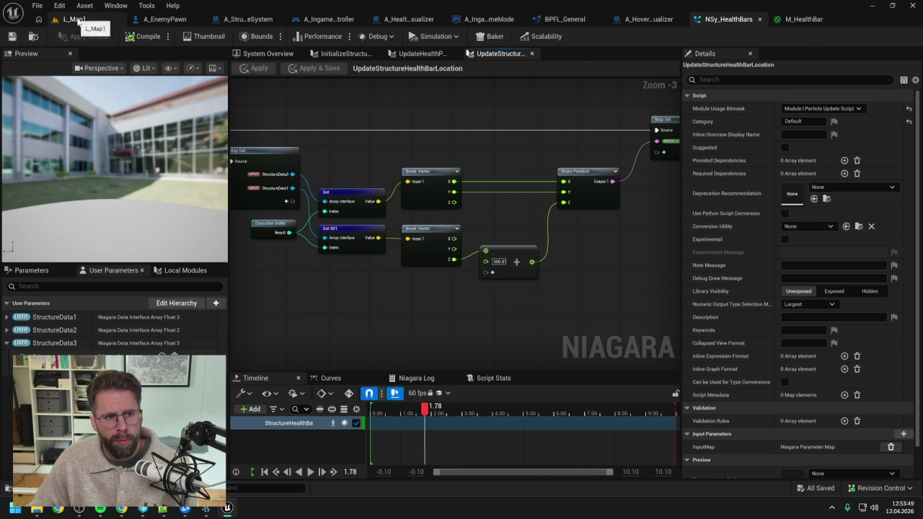
# - Play-test L_Map1, stop it, then switch to the A_HoveredStructureVisualizer Blueprint
pyautogui.click(75, 19)
pyautogui.hotkey('alt', 'p')
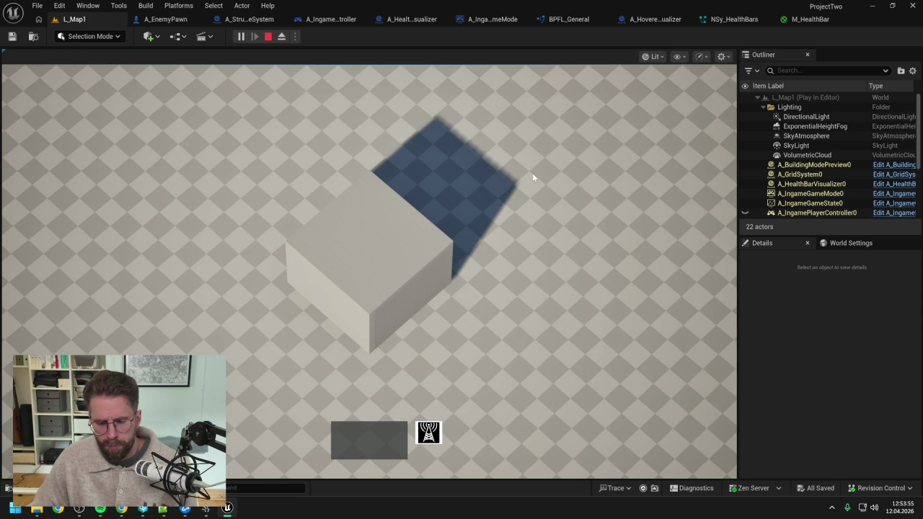
pyautogui.press('Escape')
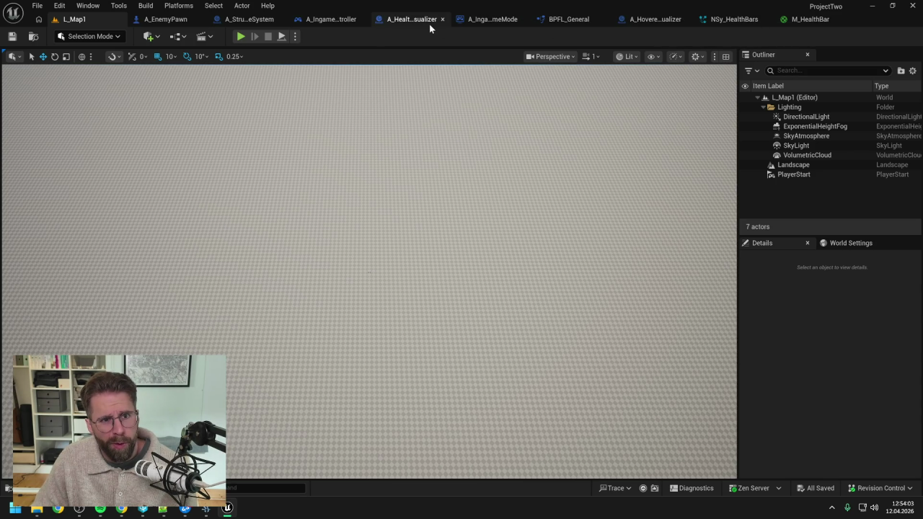
pyautogui.click(662, 20)
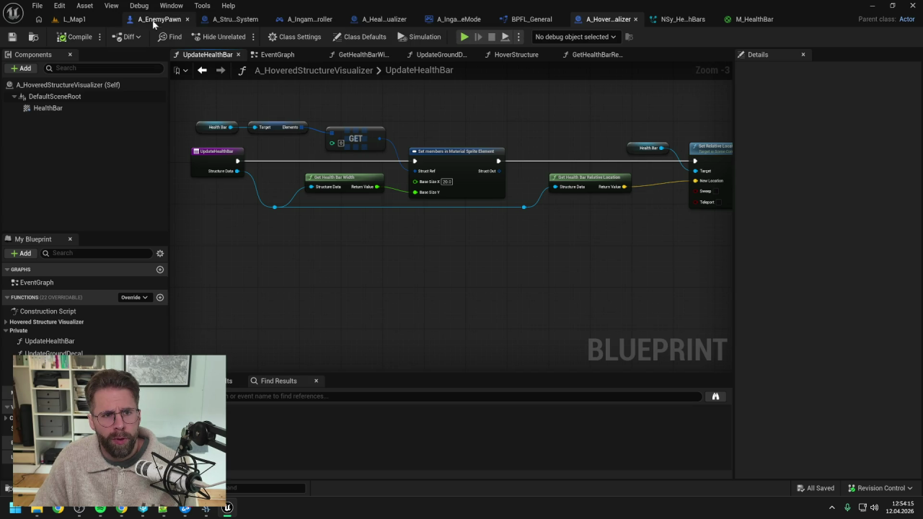
# - Set the InitializeStructureHealthBar Map Set SpriteSize to 50 by 300
pyautogui.click(682, 20)
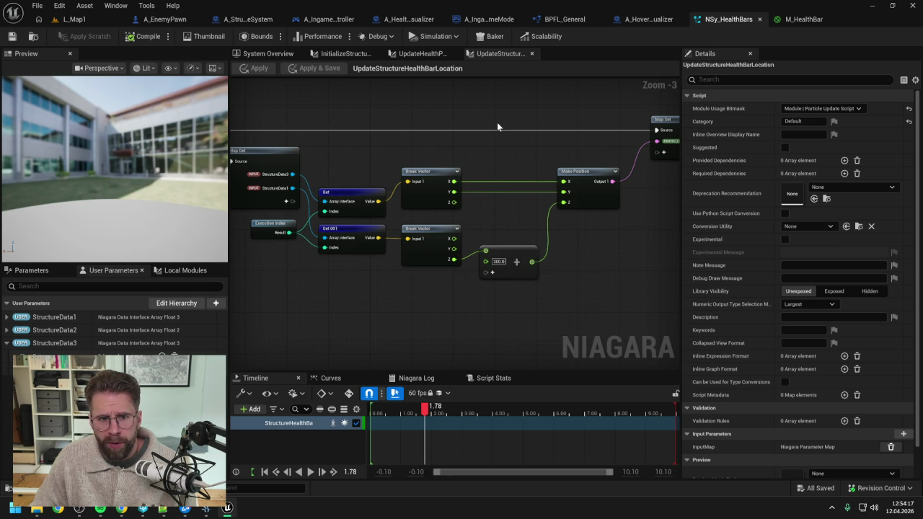
pyautogui.click(333, 58)
pyautogui.moveTo(508, 159); pyautogui.dragTo(388, 134)
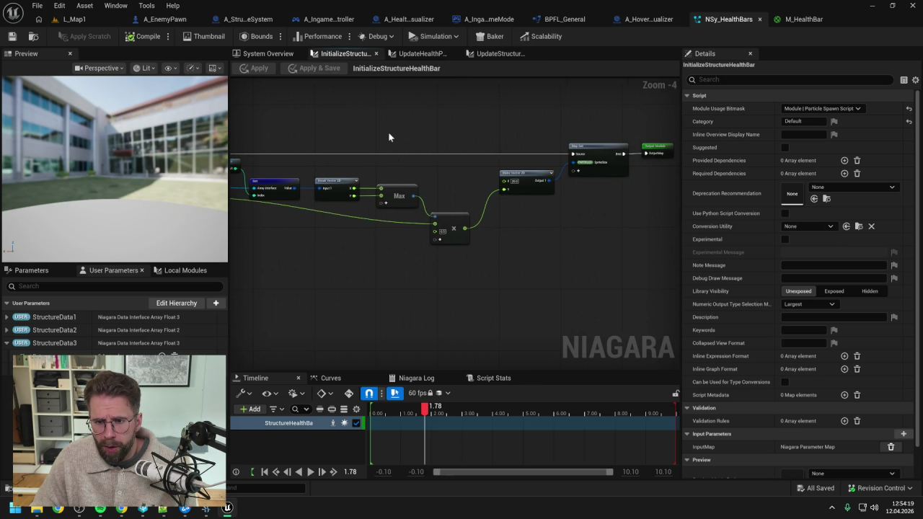
pyautogui.scroll(1, 584, 142)
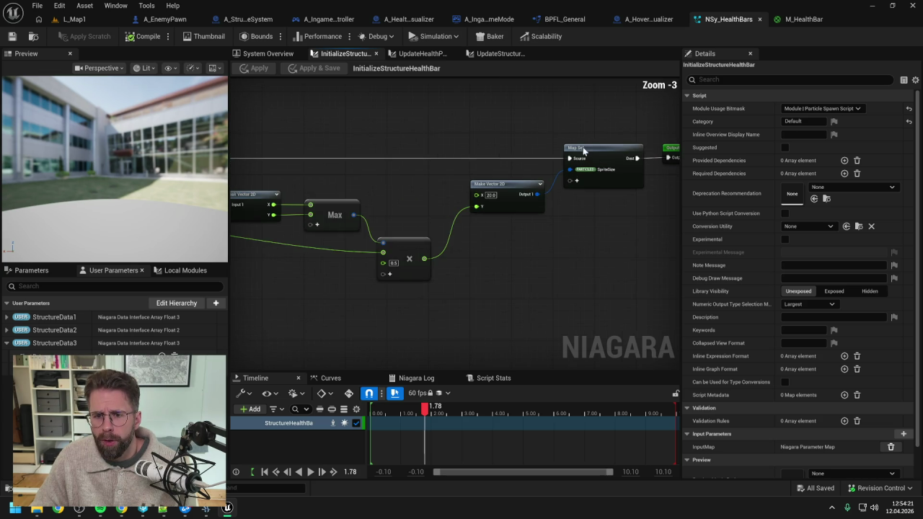
pyautogui.click(591, 178)
pyautogui.write('50')
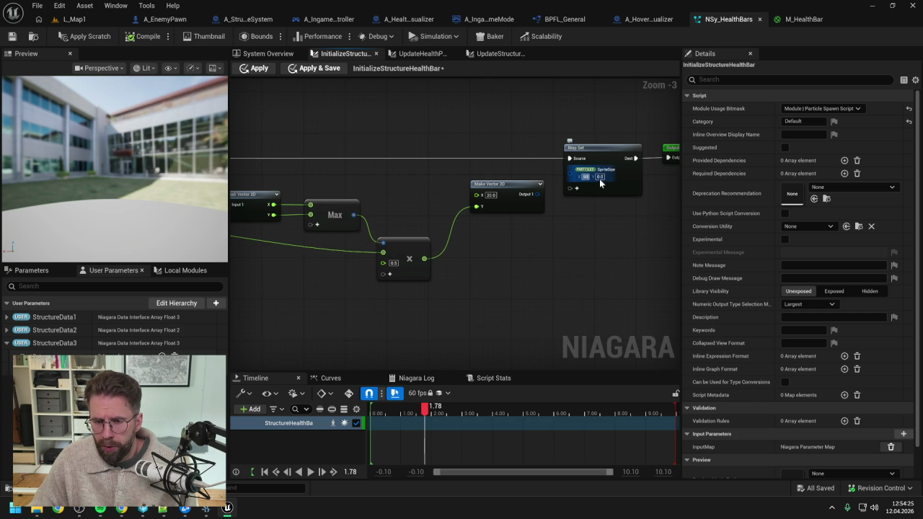
pyautogui.click(606, 177)
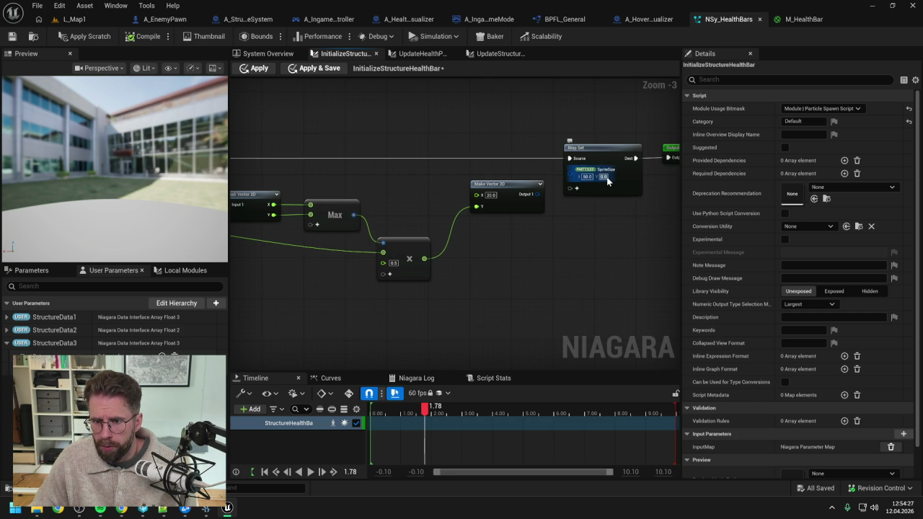
pyautogui.write('300')
pyautogui.press('Return')
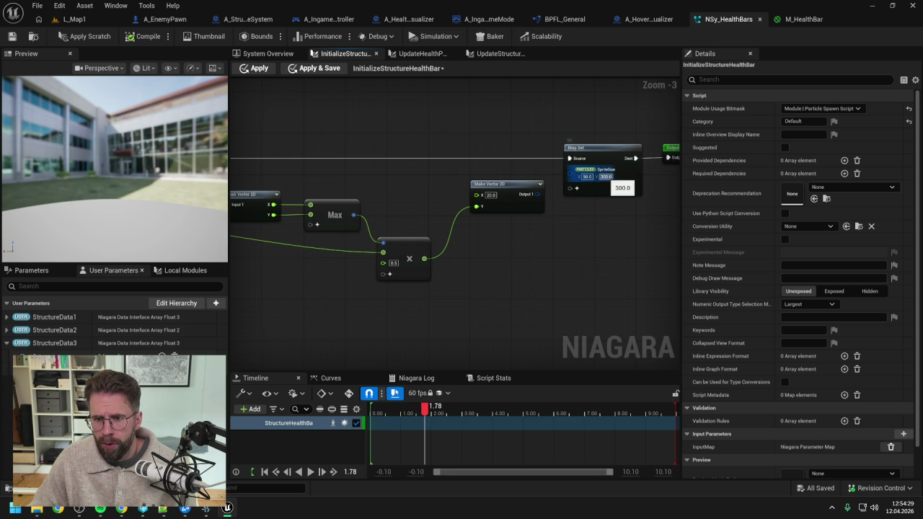
pyautogui.moveTo(598, 227); pyautogui.dragTo(541, 222)
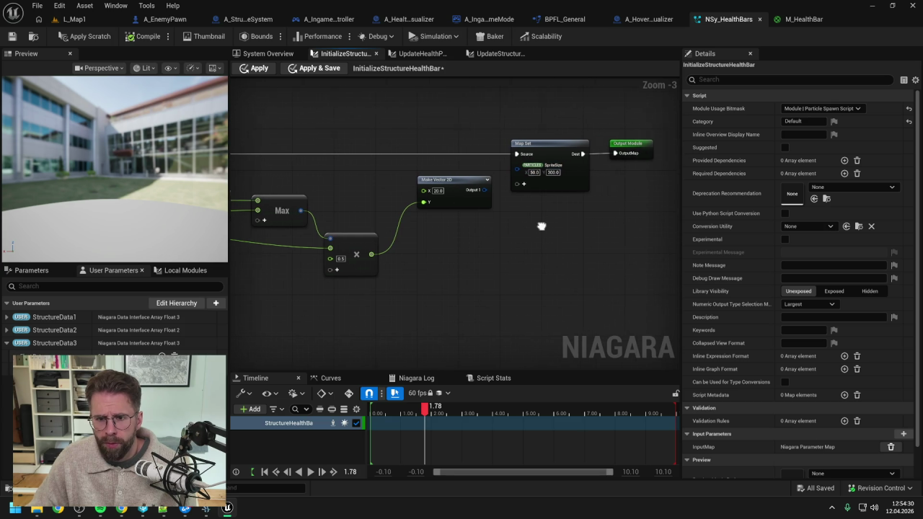
# - Unlink Make Position in UpdateStructureHealthBarLocation, set Position Z to 600.0, apply and save
pyautogui.click(512, 54)
pyautogui.moveTo(656, 144); pyautogui.dragTo(489, 169)
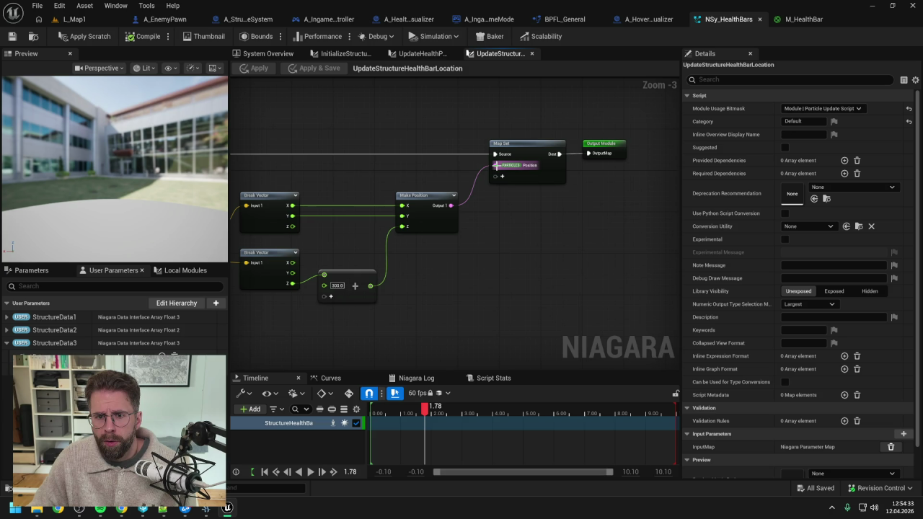
pyautogui.keyDown('alt'); pyautogui.click(495, 169); pyautogui.keyUp('alt')
pyautogui.press('Tab')
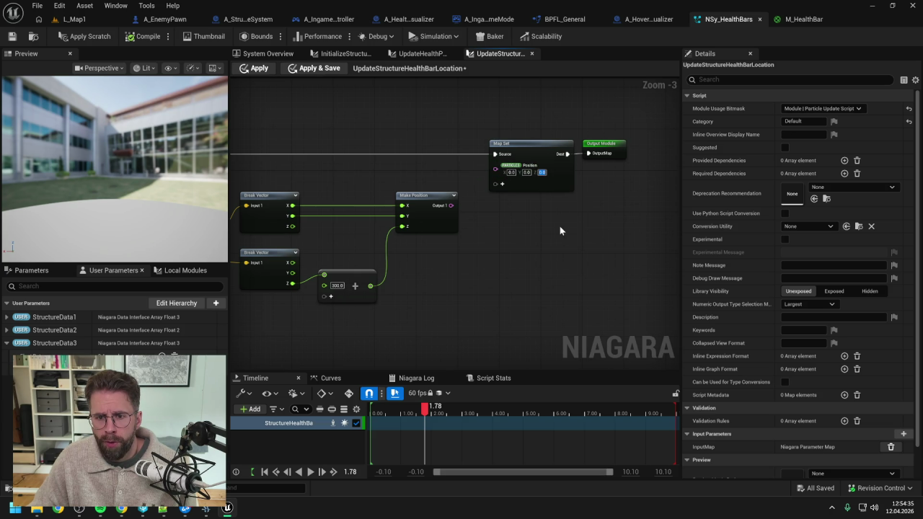
pyautogui.write('600.0')
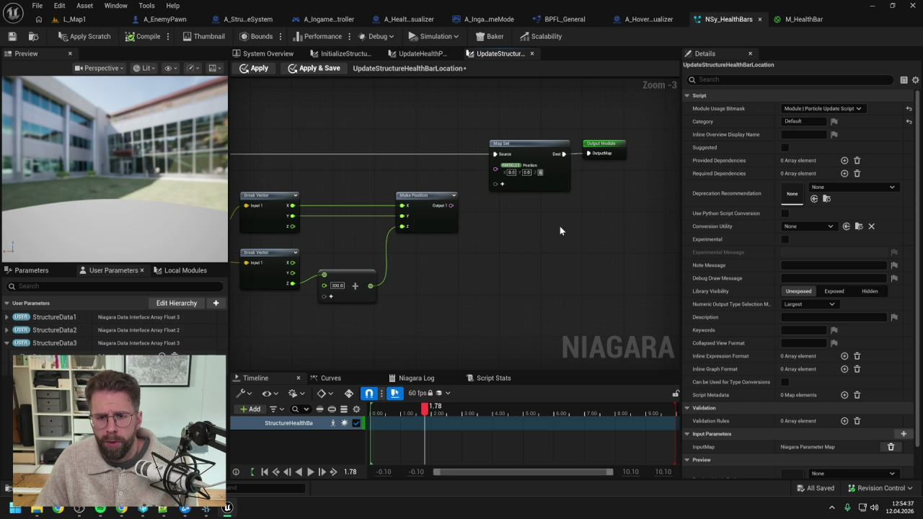
pyautogui.click(71, 38)
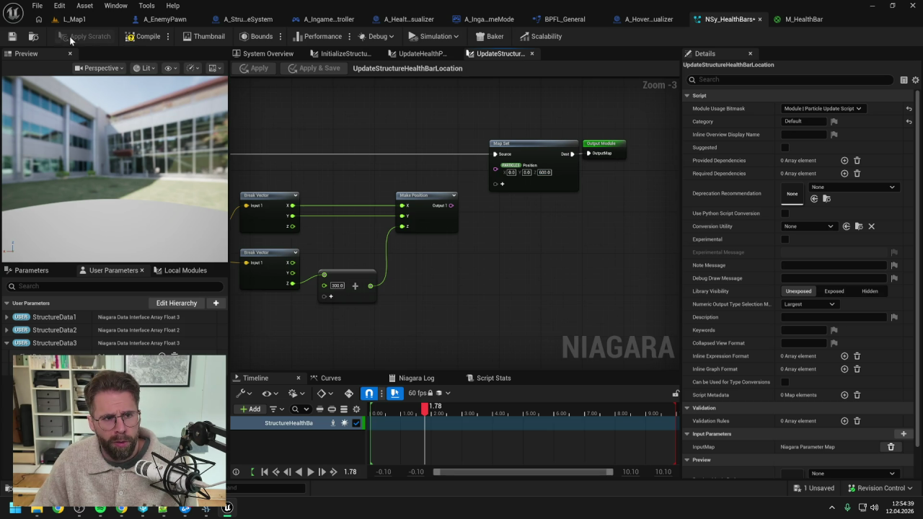
pyautogui.click(12, 38)
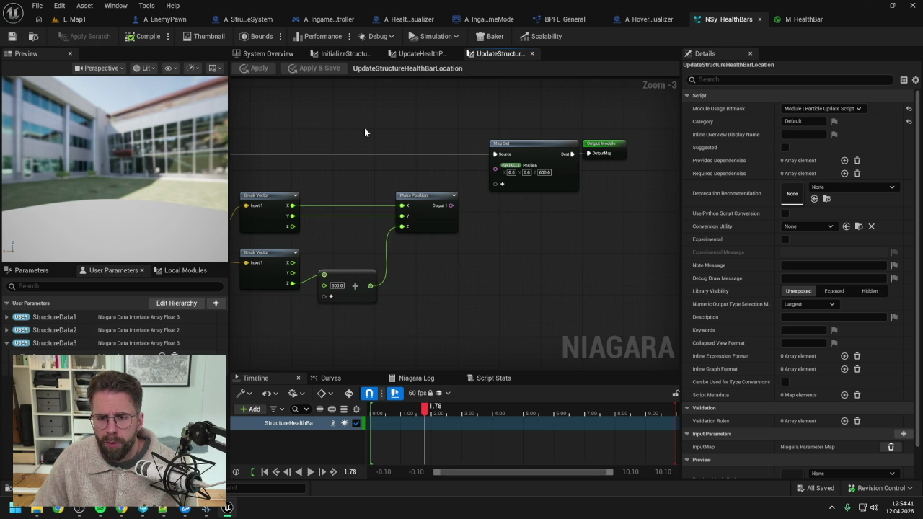
pyautogui.scroll(-1, 374, 128)
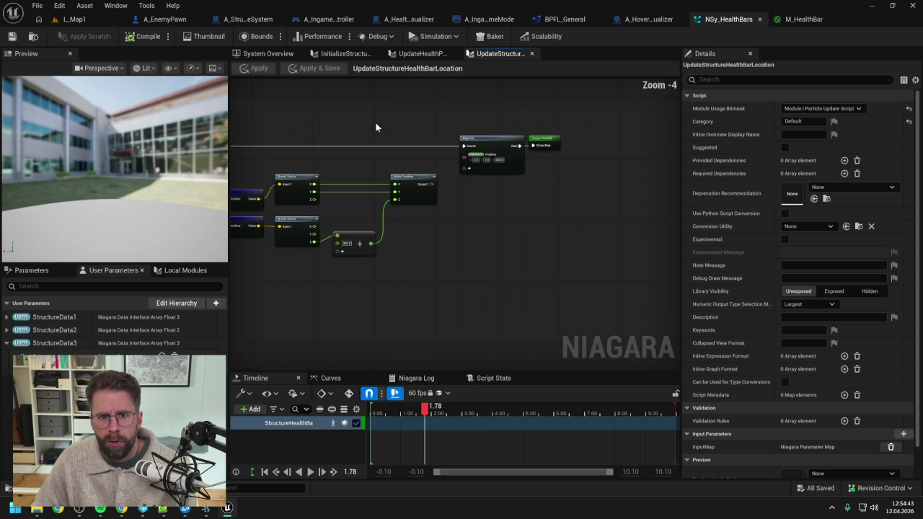
# - Disconnect the Divide result so HealthPercent stays 1.0, apply, and switch to A_HoveredStructureVisualizer
pyautogui.click(423, 55)
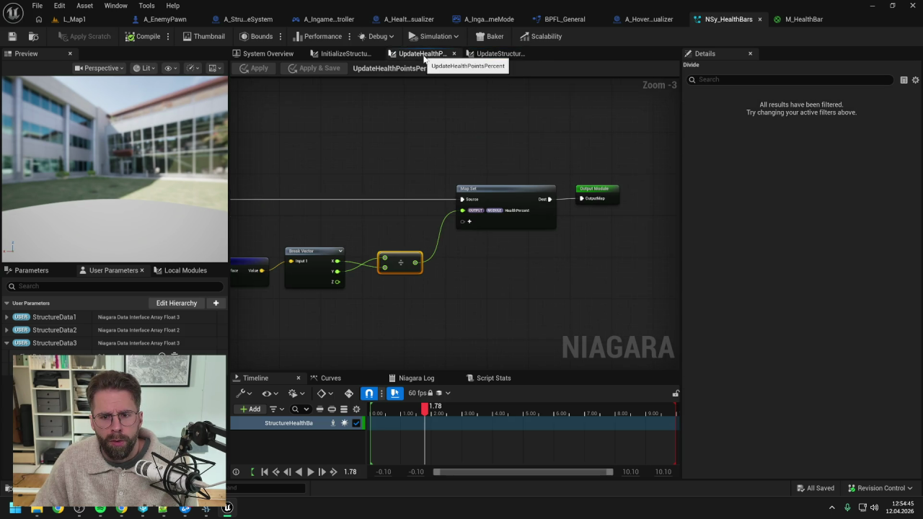
pyautogui.click(343, 54)
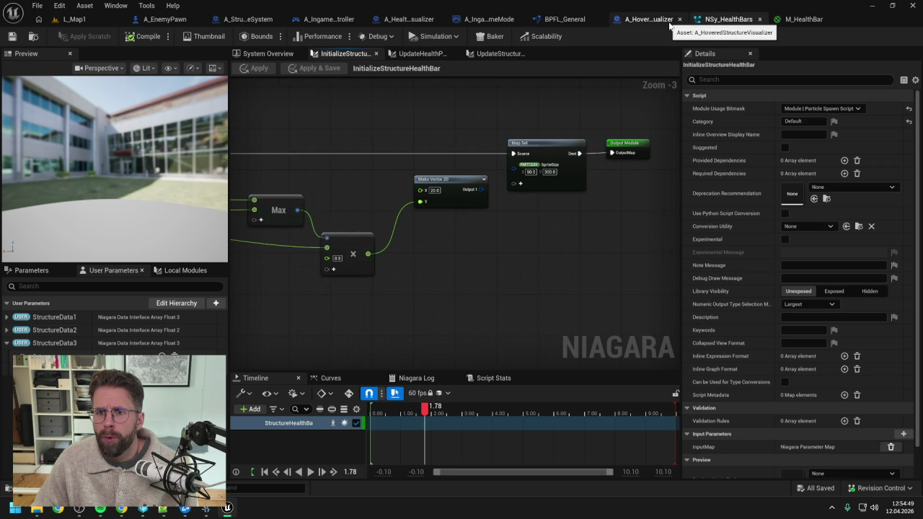
pyautogui.click(424, 53)
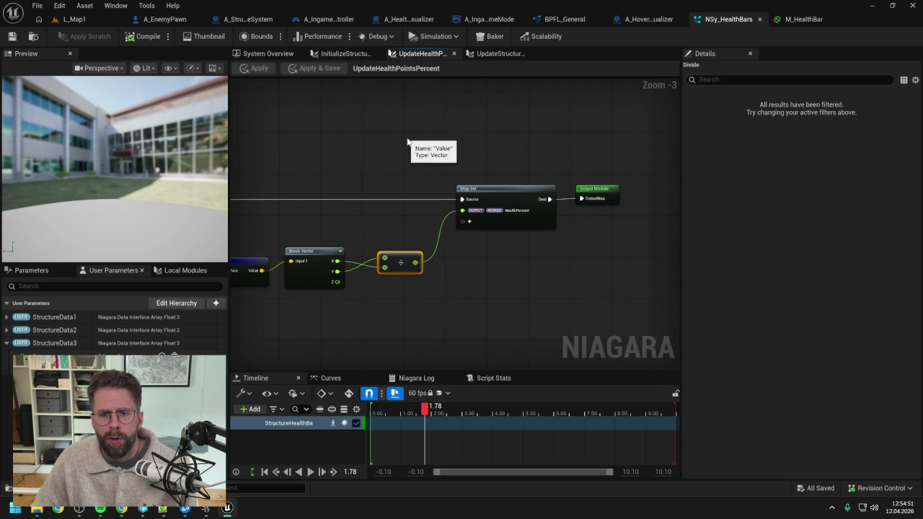
pyautogui.click(418, 149)
pyautogui.keyDown('alt'); pyautogui.click(543, 202); pyautogui.keyUp('alt')
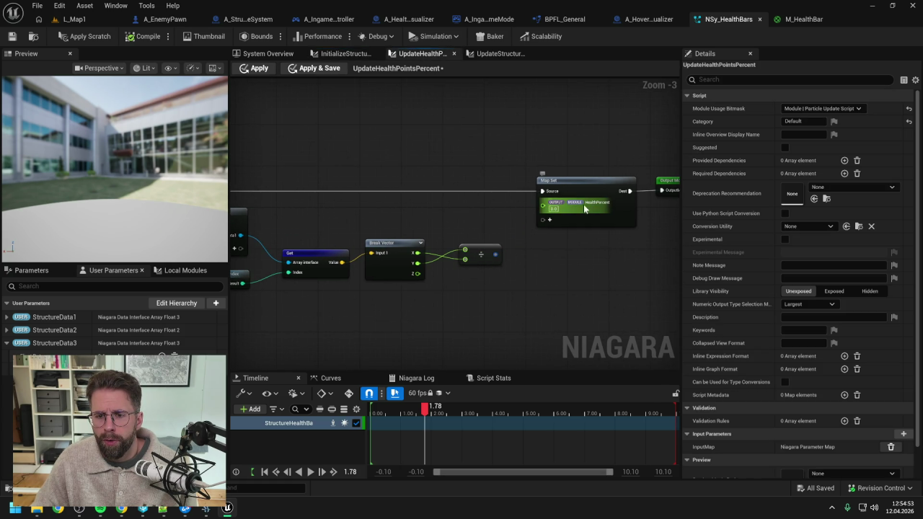
pyautogui.write('1')
pyautogui.click(81, 37)
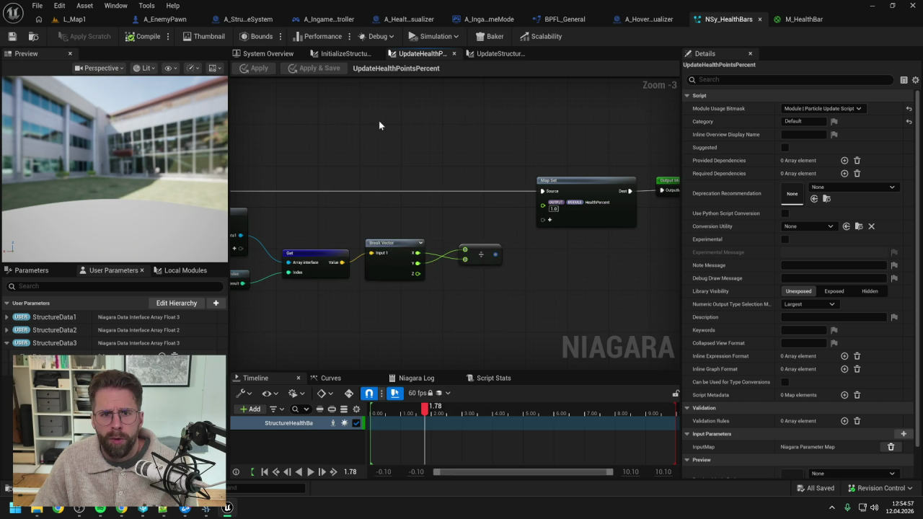
pyautogui.click(640, 22)
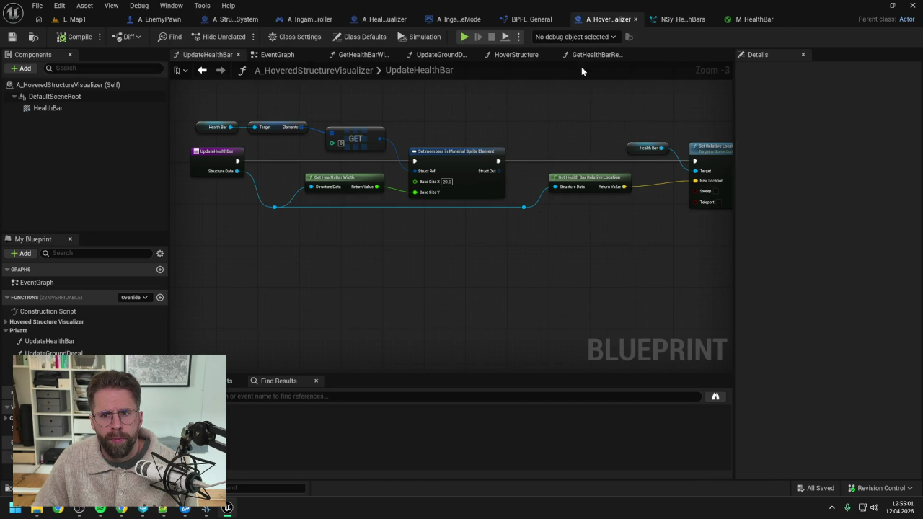
# - Close A_HoveredStructureVisualizer, the extra BPFL_General function graphs, and BPFL_General itself
pyautogui.click(635, 20)
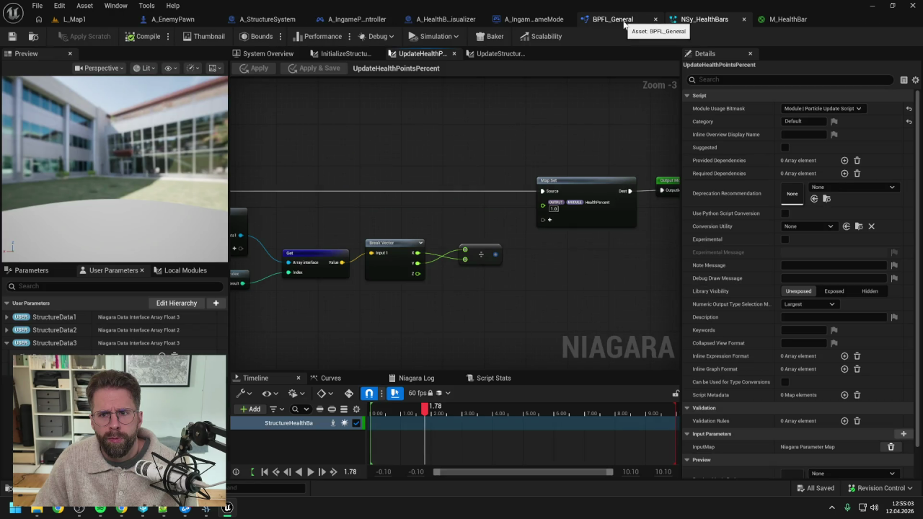
pyautogui.click(632, 26)
pyautogui.rightClick(423, 54)
pyautogui.click(473, 117)
pyautogui.click(308, 55)
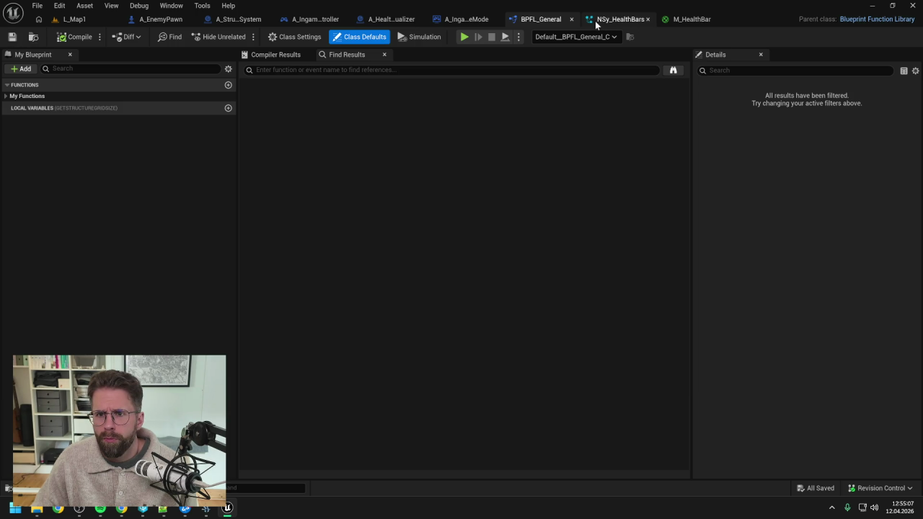
pyautogui.click(571, 19)
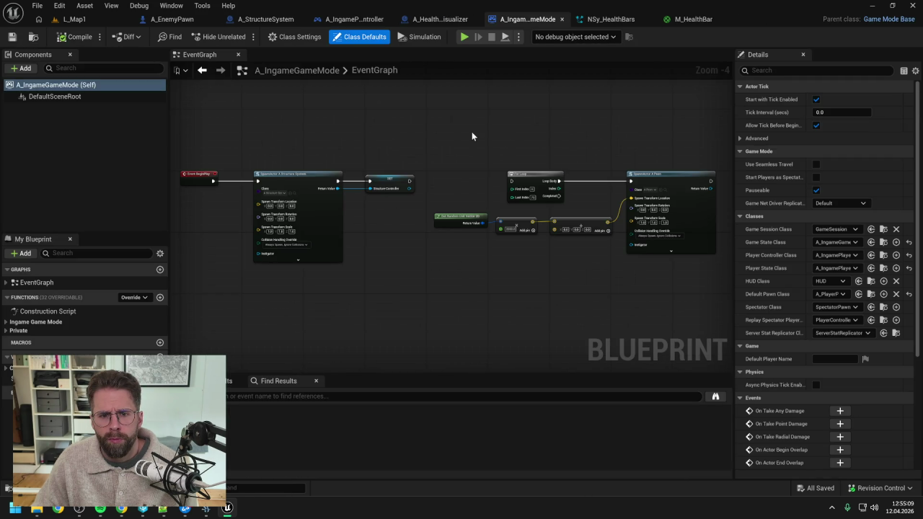
# - Frame the Niagara Set Array nodes in A_HealthBarVisualizer's EventGraph
pyautogui.click(438, 19)
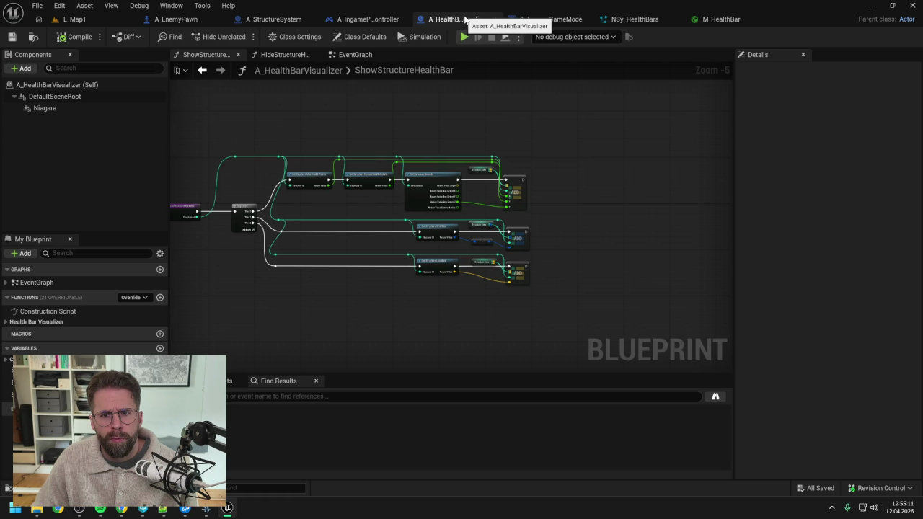
pyautogui.click(354, 55)
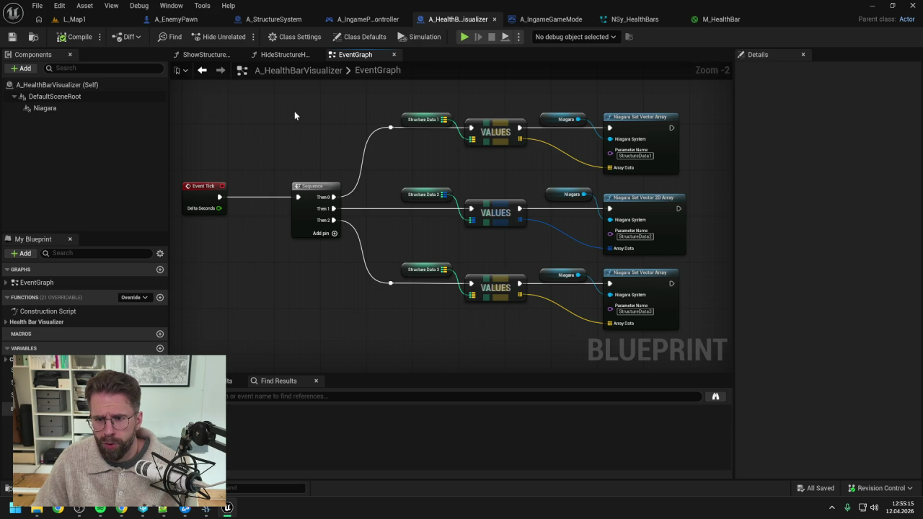
pyautogui.moveTo(531, 173)
pyautogui.mouseDown()
pyautogui.moveTo(455, 154)
pyautogui.moveTo(423, 160)
pyautogui.mouseUp()
pyautogui.scroll(1, 482, 144)
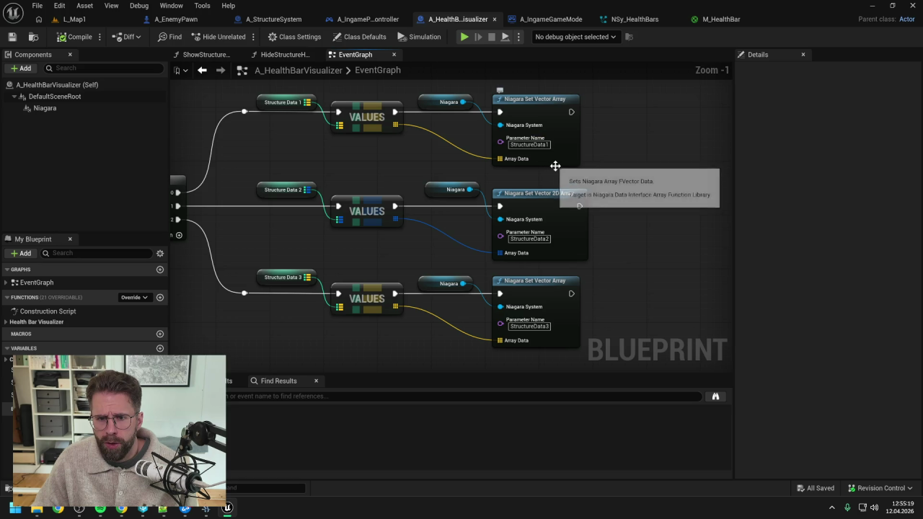
pyautogui.moveTo(610, 251); pyautogui.dragTo(637, 191)
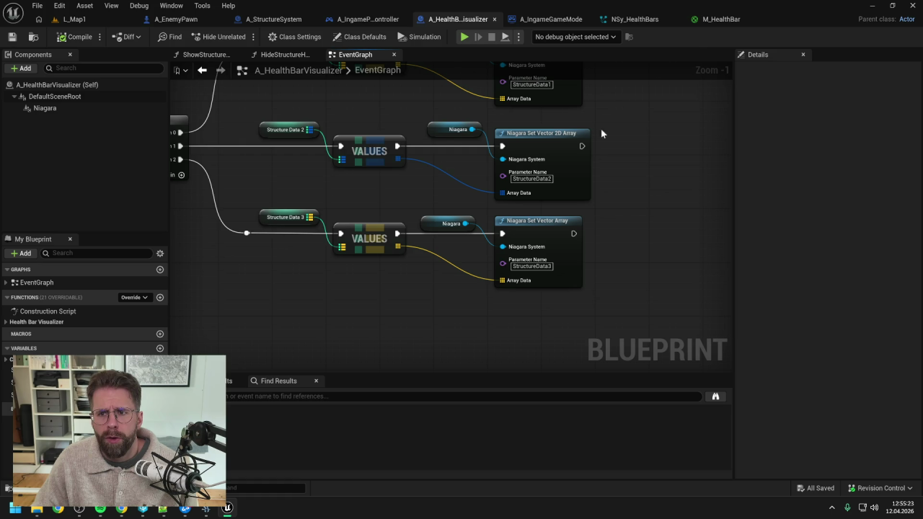
# - Check NSy_HealthBars' StructureData3 parameter and other Blueprints, then select the StructureData1 Set Vector Array node
pyautogui.click(634, 19)
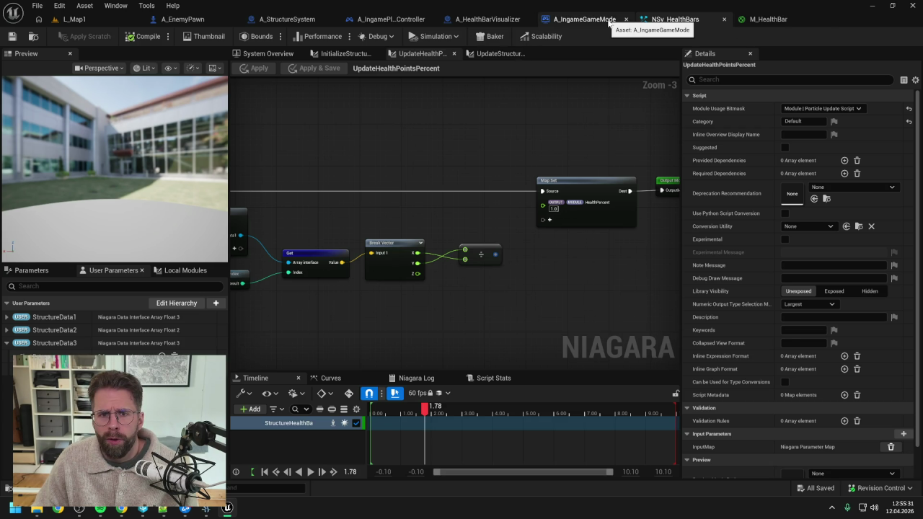
pyautogui.click(6, 342)
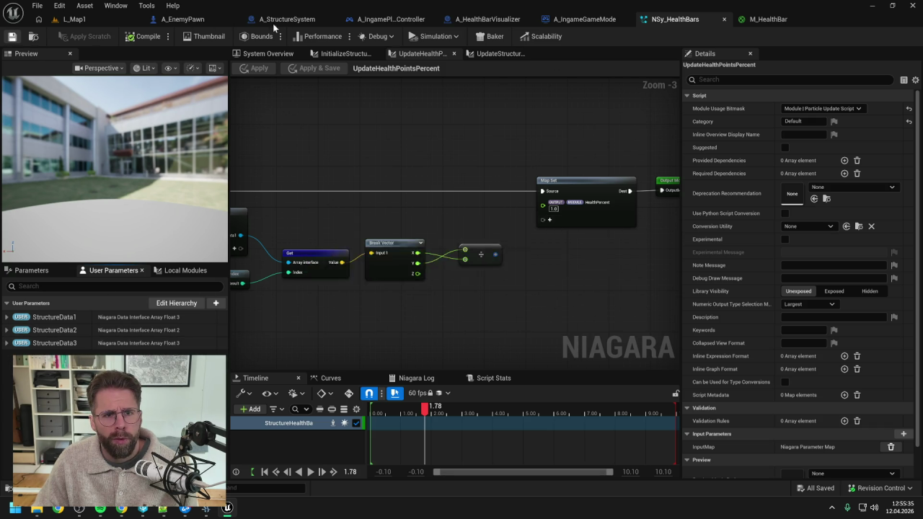
pyautogui.click(292, 20)
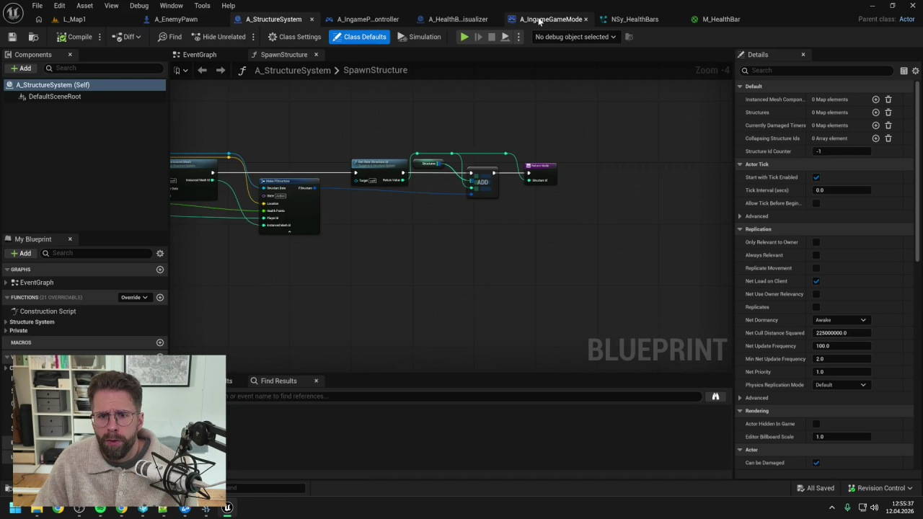
pyautogui.click(548, 20)
pyautogui.click(446, 19)
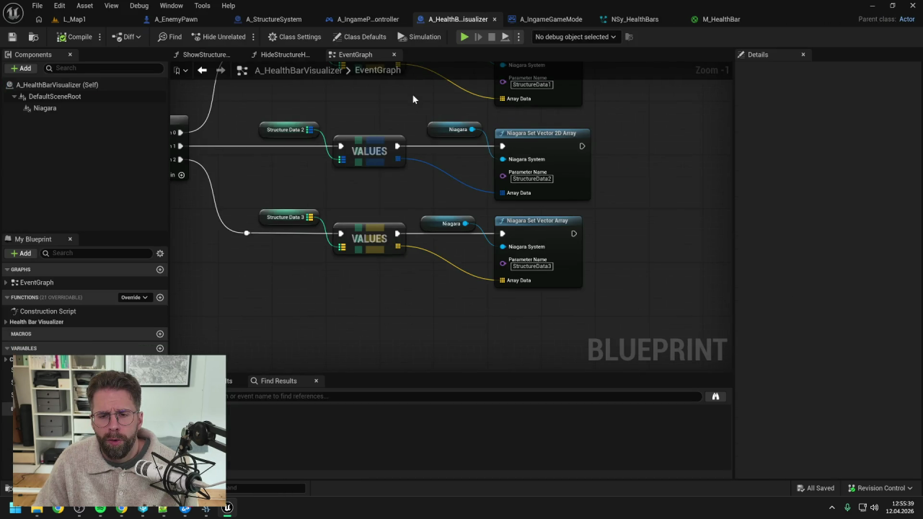
pyautogui.scroll(3, 390, 209)
pyautogui.click(546, 120)
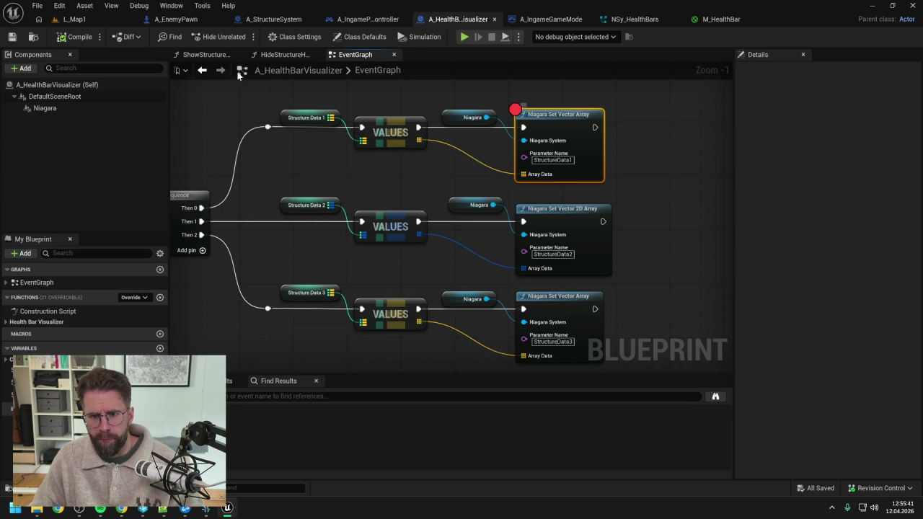
# - Stop the simulation and review the Event Tick chain and ShowStructureHealthBar function inputs
pyautogui.click(115, 20)
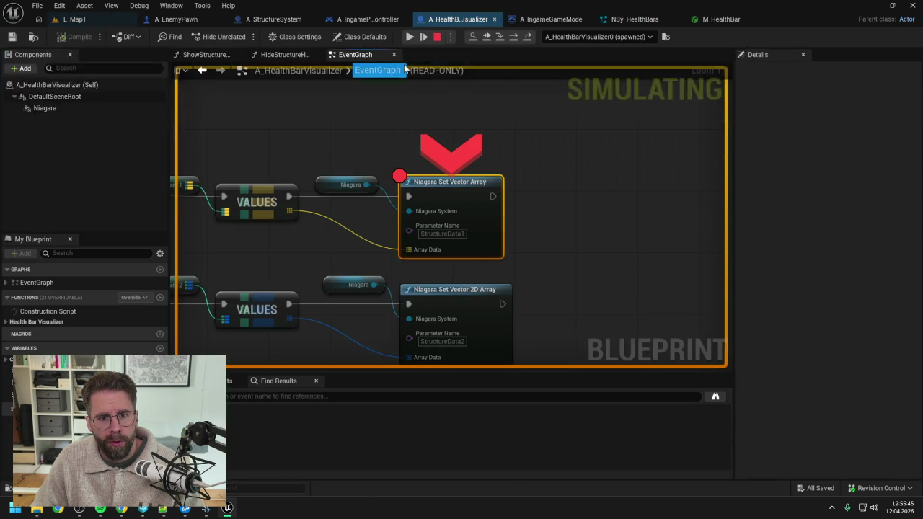
pyautogui.moveTo(292, 175)
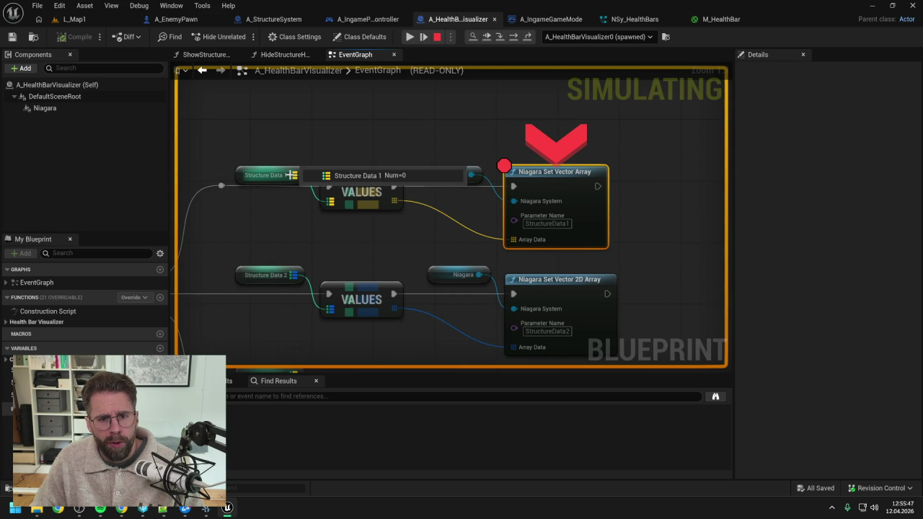
pyautogui.click(437, 37)
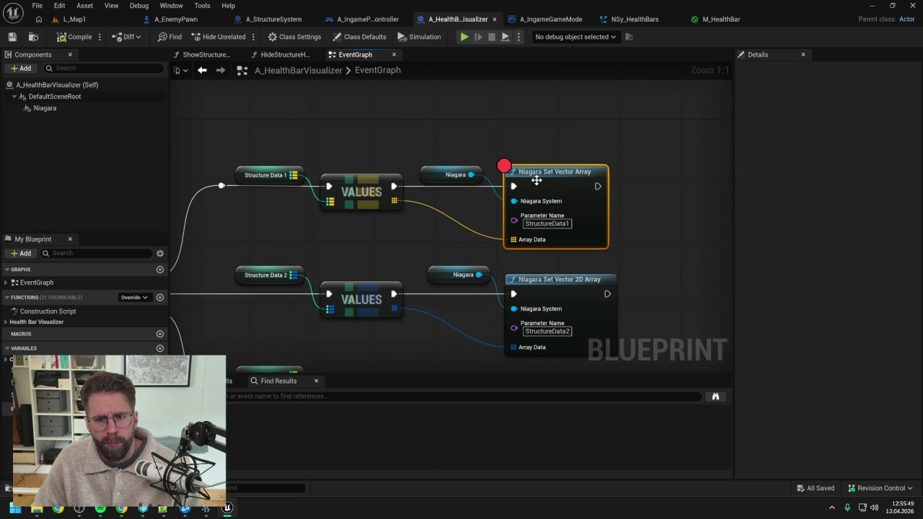
pyautogui.scroll(-3, 537, 180)
pyautogui.moveTo(482, 147); pyautogui.dragTo(524, 124)
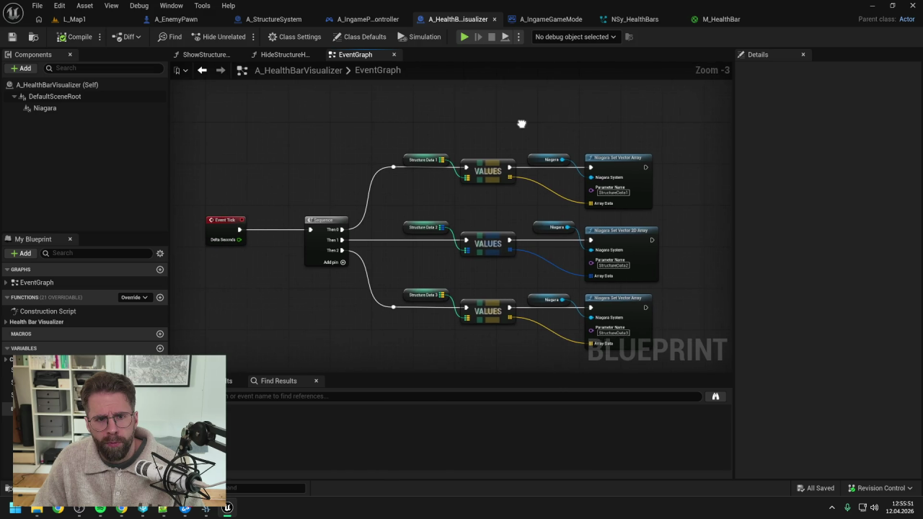
pyautogui.click(286, 55)
pyautogui.click(206, 55)
pyautogui.scroll(-2, 336, 162)
pyautogui.click(261, 193)
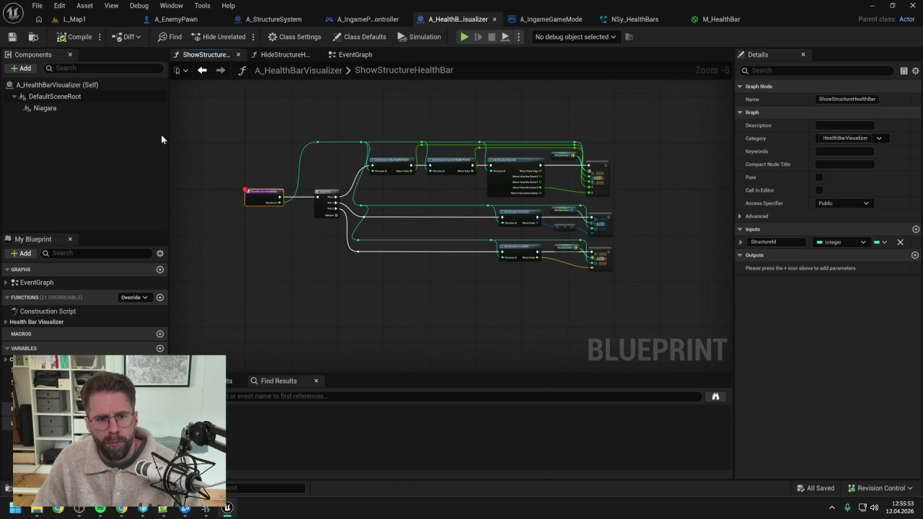
# - Play L_Map1, move the breakpoint from Event Tick to Niagara Set Vector Array, and resume
pyautogui.click(72, 19)
pyautogui.hotkey('alt', 'p')
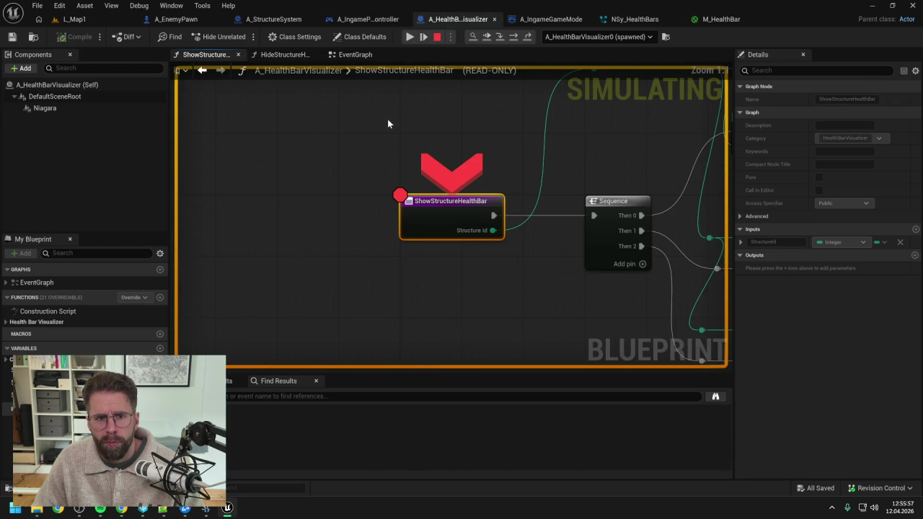
pyautogui.click(354, 55)
pyautogui.moveTo(569, 160)
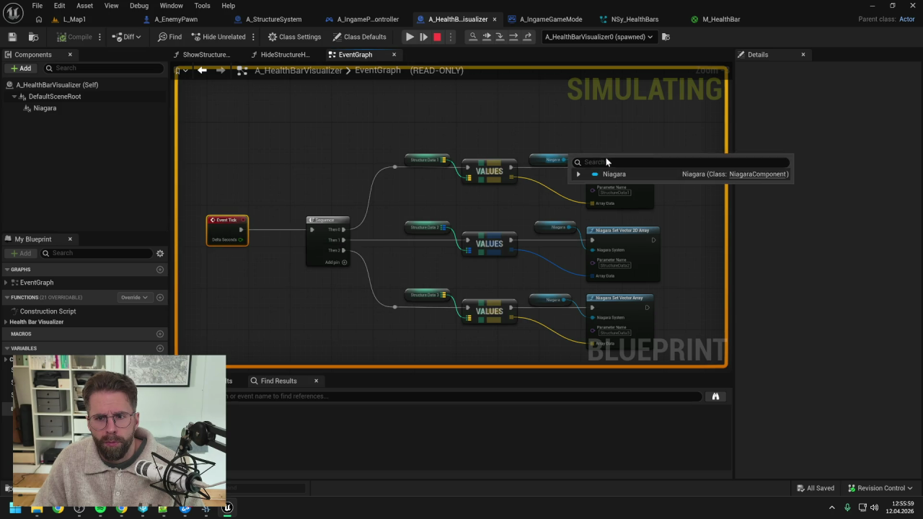
pyautogui.click(610, 157)
pyautogui.press('F9')
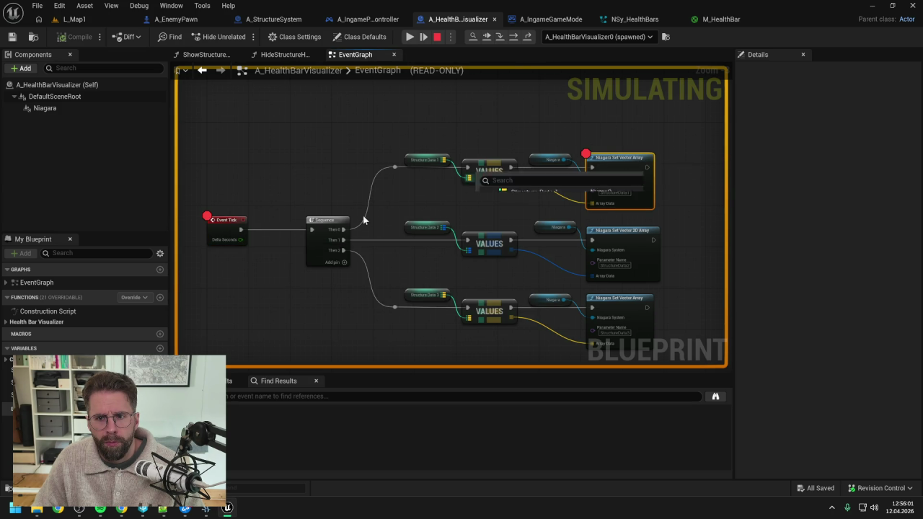
pyautogui.click(221, 230)
pyautogui.press('F9')
pyautogui.click(409, 38)
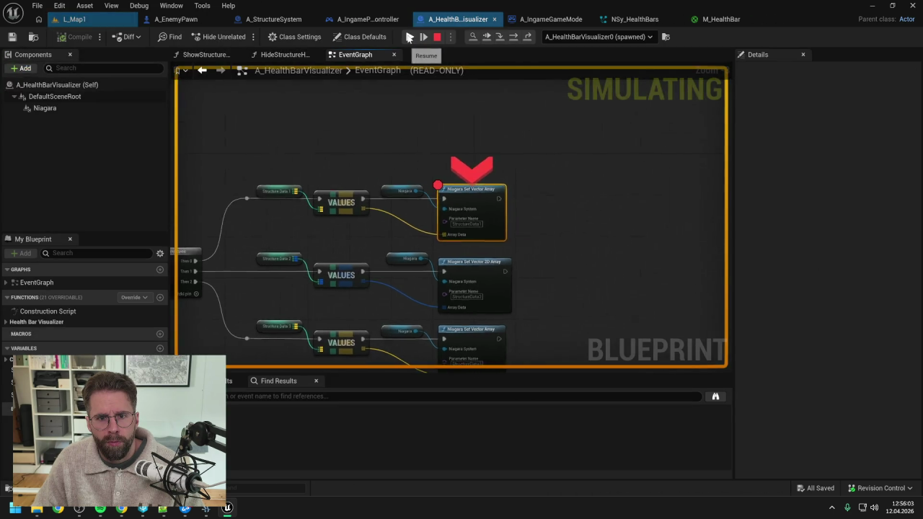
# - Inspect Structure Data 1's first element and add a breakpoint on Niagara Set Vector 2D Array
pyautogui.click(331, 189)
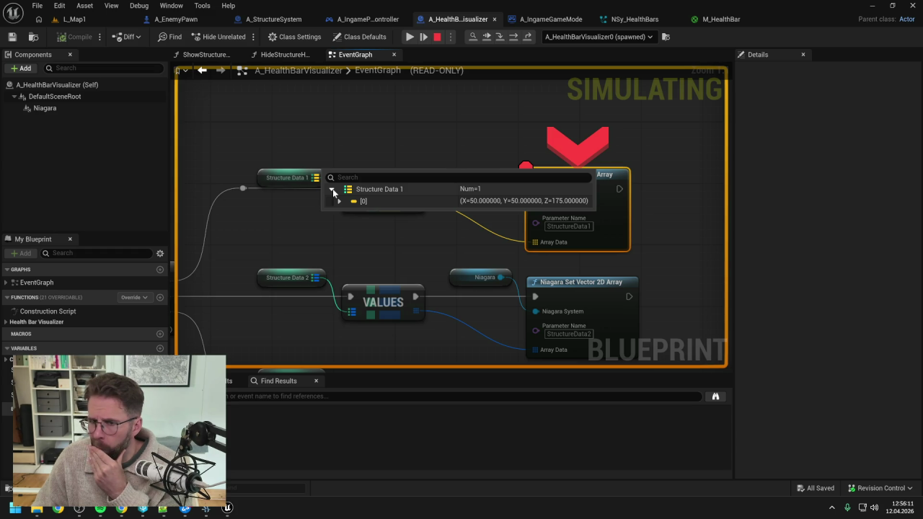
pyautogui.moveTo(542, 279); pyautogui.dragTo(547, 227)
pyautogui.click(557, 236)
pyautogui.press('F9')
pyautogui.click(620, 174)
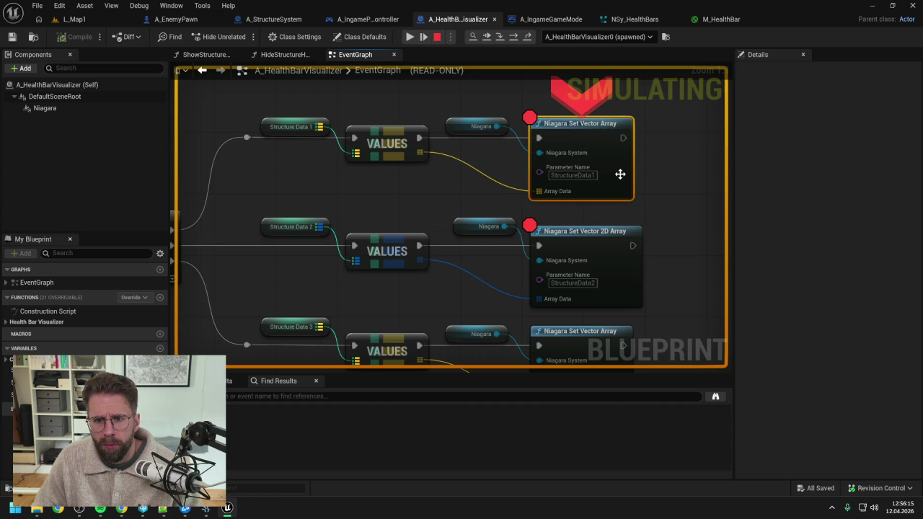
# - Resume to the 2D array breakpoint, inspect Values 1, then remove that breakpoint
pyautogui.click(409, 36)
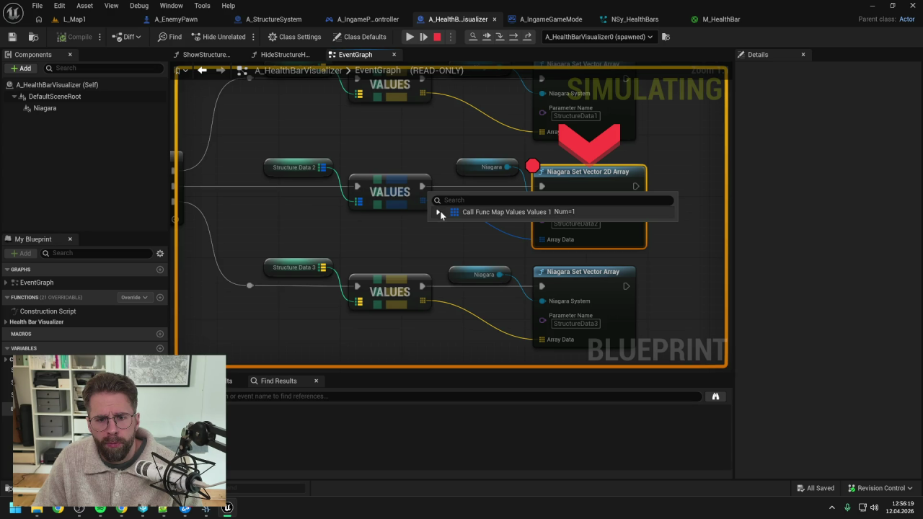
pyautogui.click(438, 212)
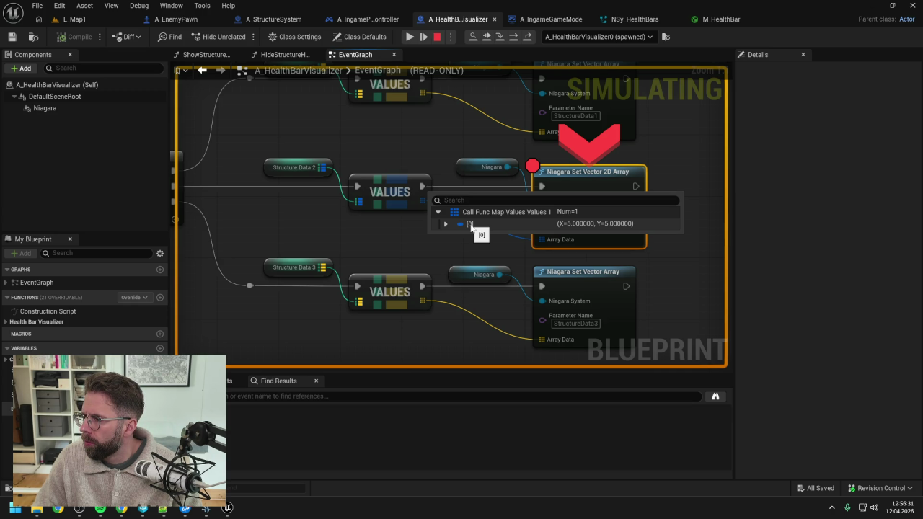
pyautogui.press('F9')
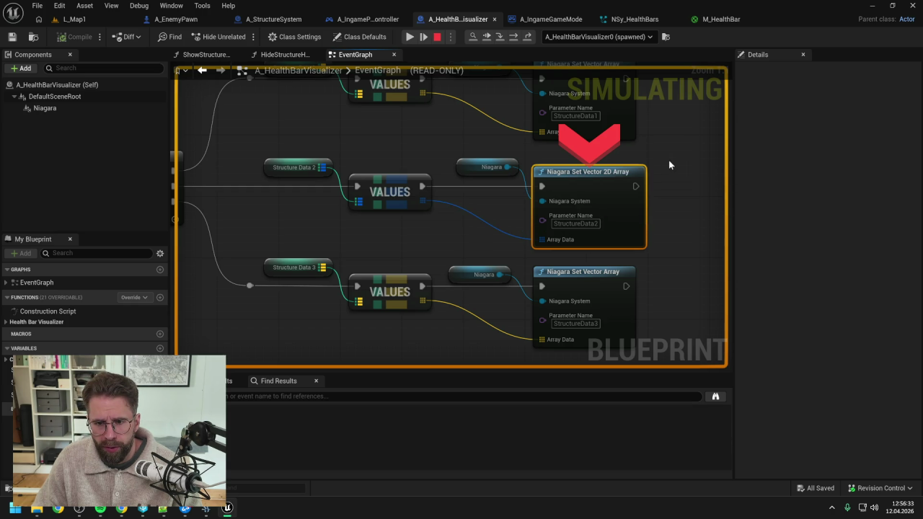
# - Break on the third Set Vector Array node, inspect Values 2's 0, 0, 0 entry, and resume
pyautogui.click(568, 272)
pyautogui.press('F9')
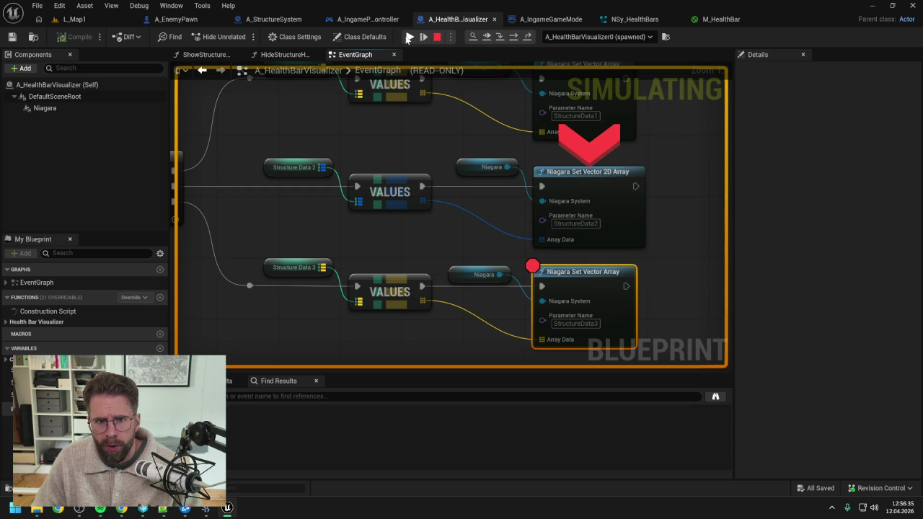
pyautogui.click(409, 37)
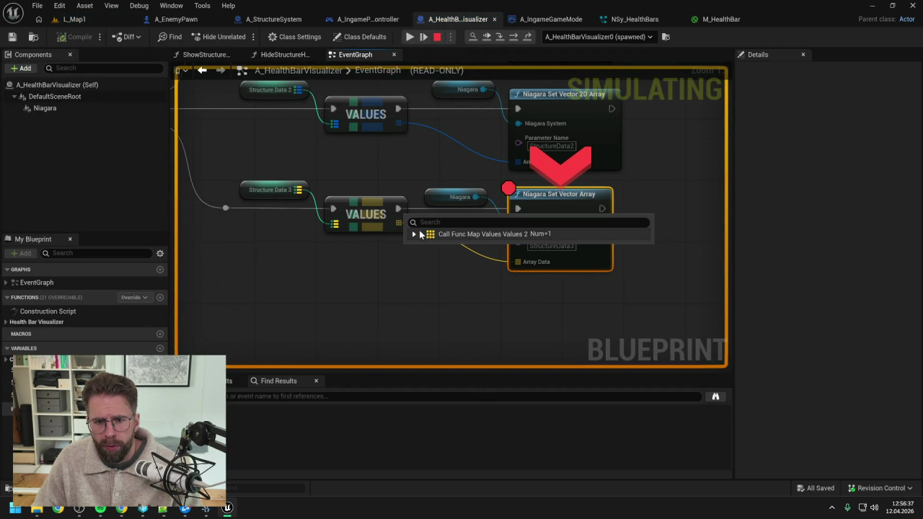
pyautogui.click(414, 234)
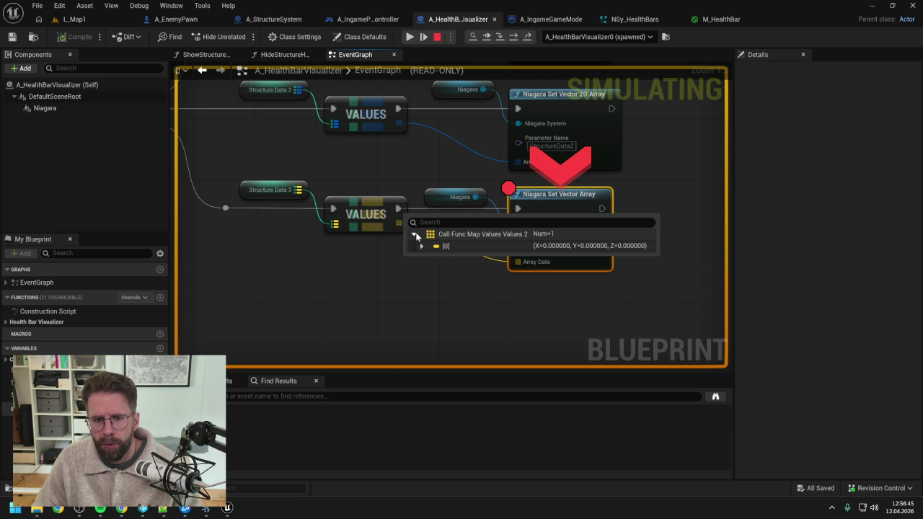
pyautogui.click(410, 36)
pyautogui.click(482, 151)
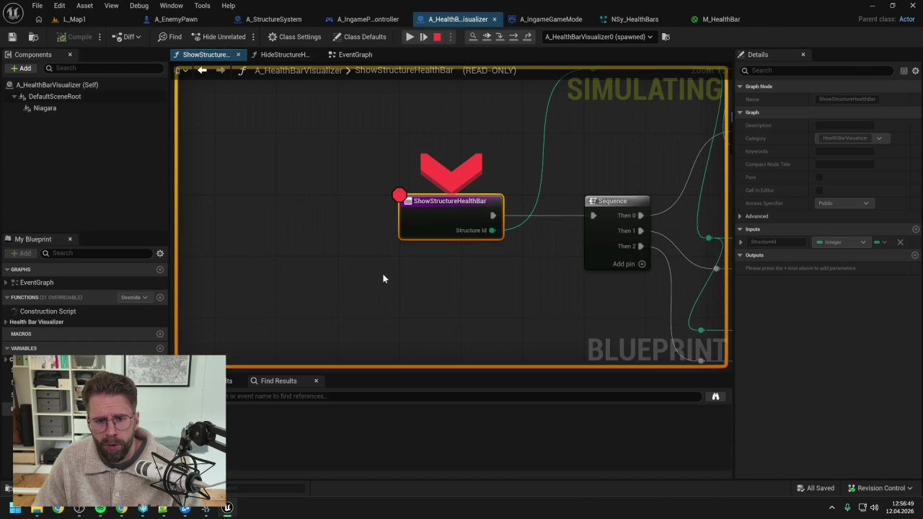
pyautogui.click(409, 36)
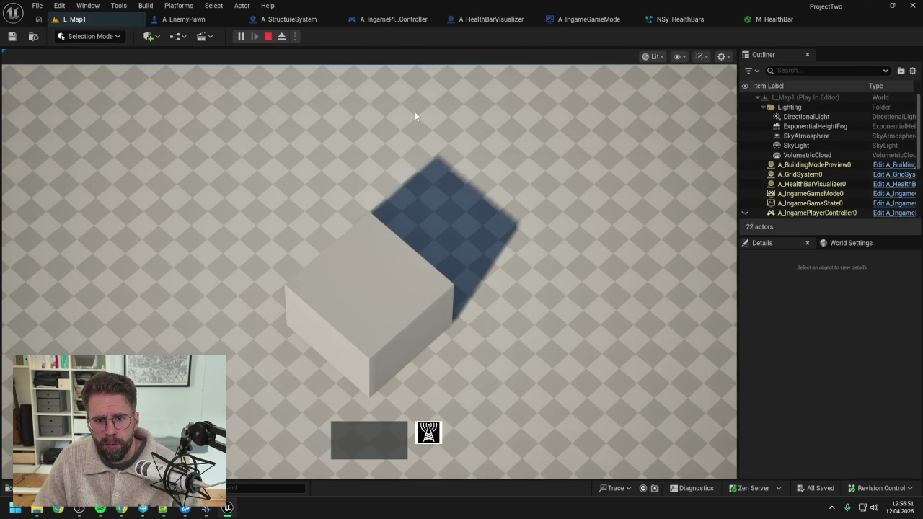
# - Zoom the game camera in and out around the cube, then stop with Esc
pyautogui.scroll(-3, 383, 349)
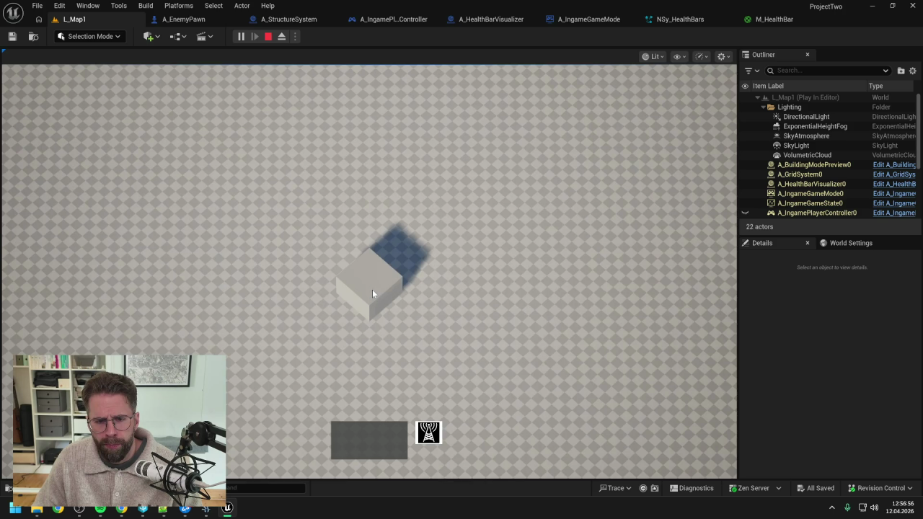
pyautogui.scroll(2, 372, 289)
pyautogui.scroll(-1, 373, 289)
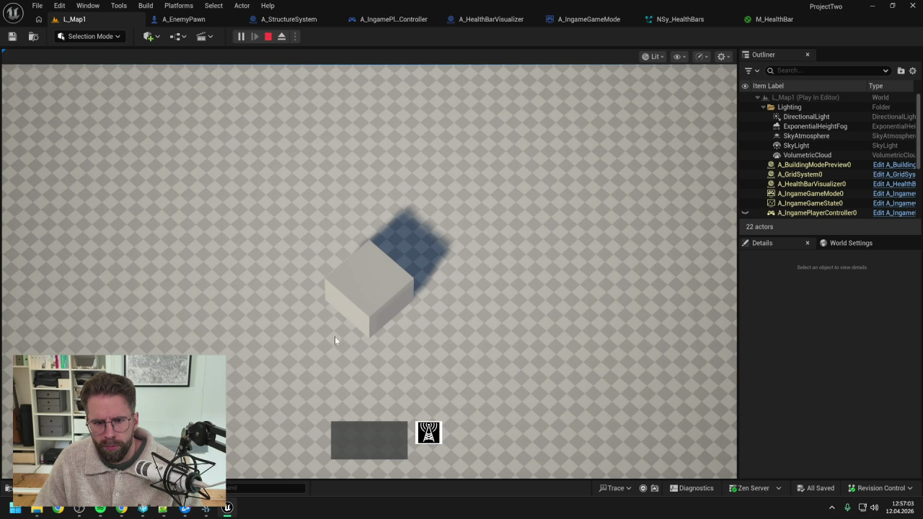
pyautogui.press('Escape')
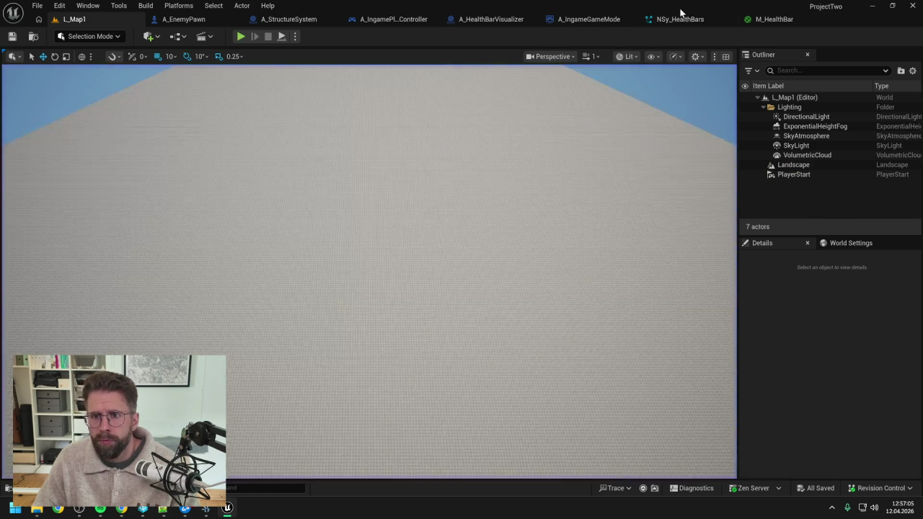
# - Review NSy_HealthBars' Update and Initialize scripts, then select Spawn Structure Health Bars in System Overview
pyautogui.click(678, 19)
pyautogui.click(498, 53)
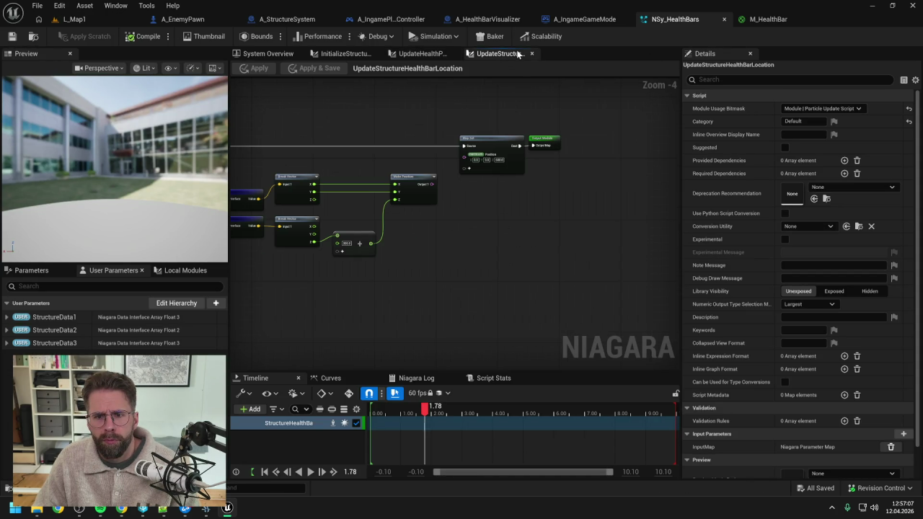
pyautogui.click(336, 53)
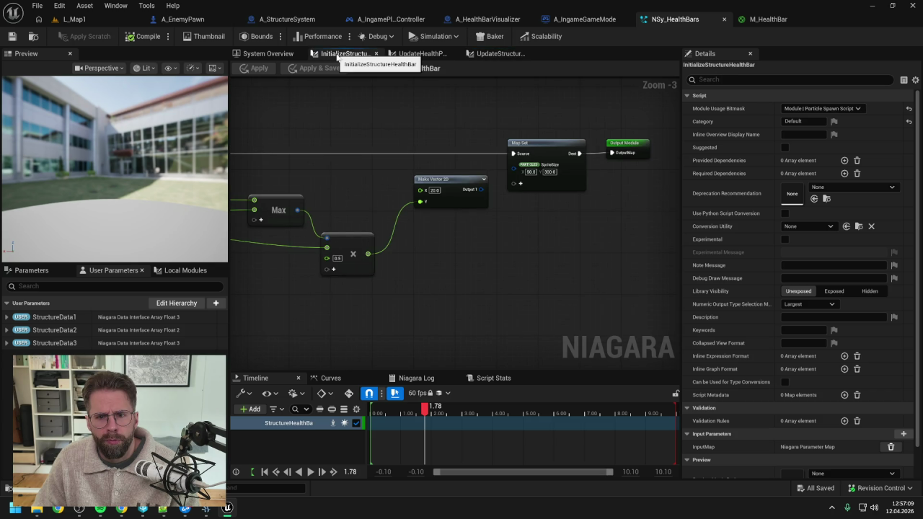
pyautogui.click(264, 55)
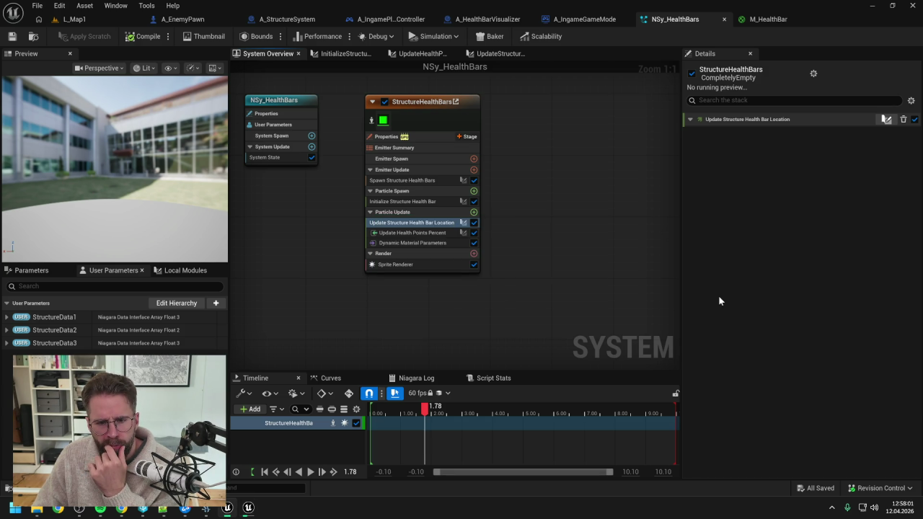
pyautogui.click(416, 182)
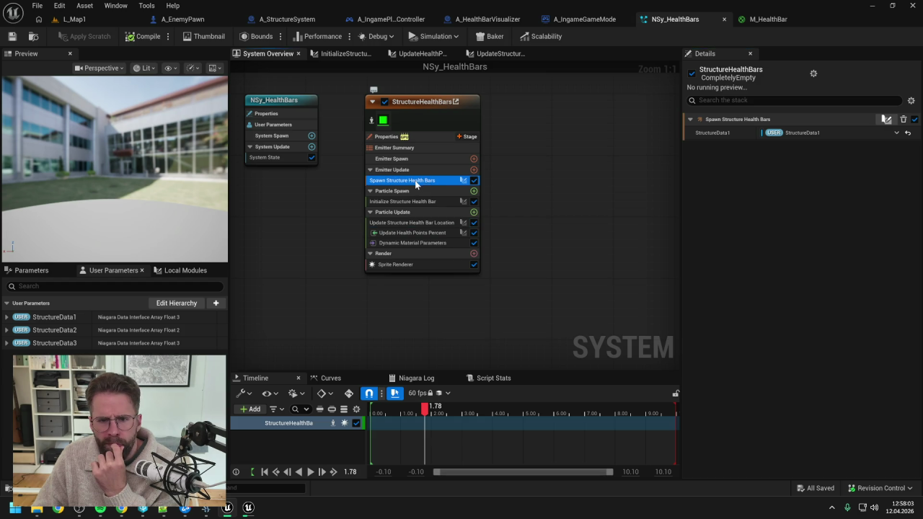
# - Open the Spawn Structure Health Bars script, then inspect the location script's 600.0 Z offset
pyautogui.doubleClick(417, 181)
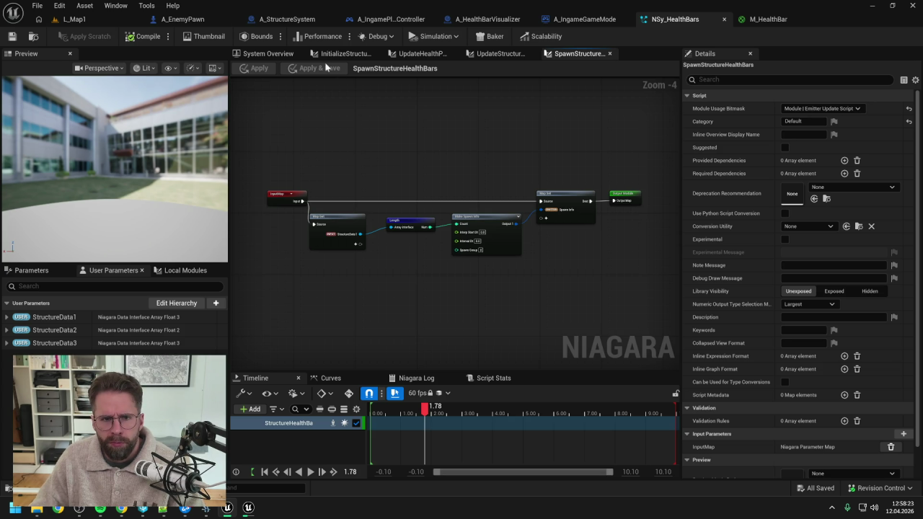
pyautogui.click(268, 54)
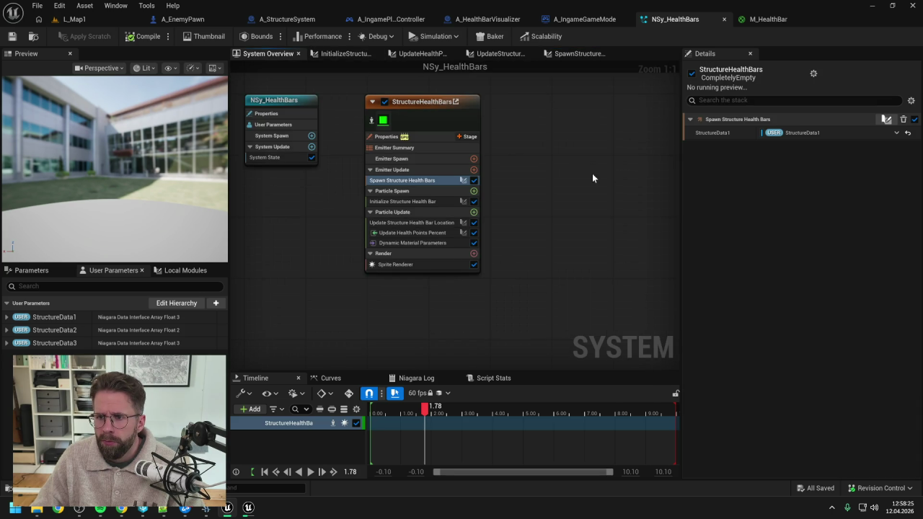
pyautogui.doubleClick(412, 181)
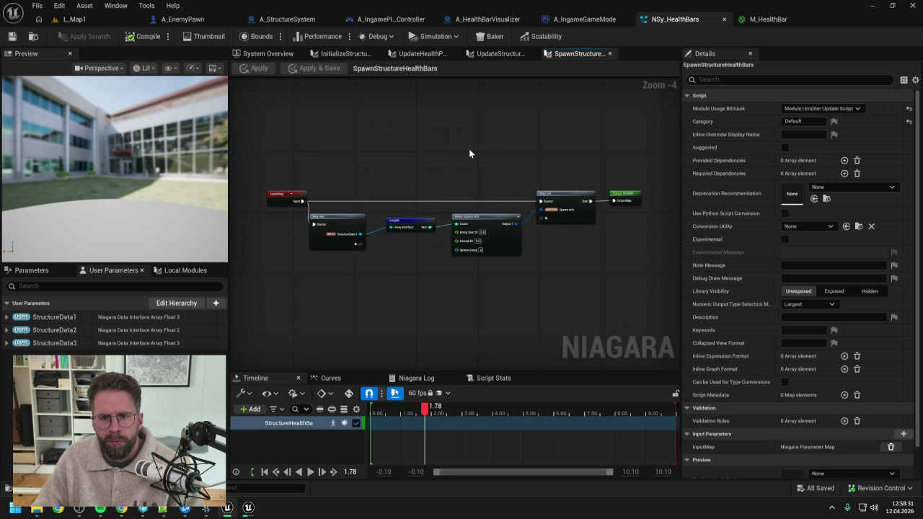
pyautogui.click(498, 54)
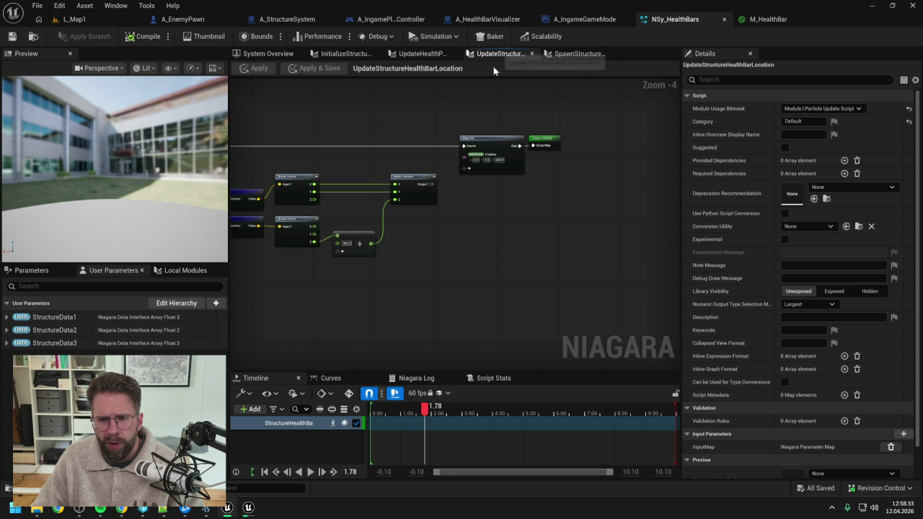
pyautogui.moveTo(446, 231)
pyautogui.mouseDown()
pyautogui.moveTo(610, 226)
pyautogui.moveTo(532, 243)
pyautogui.mouseUp()
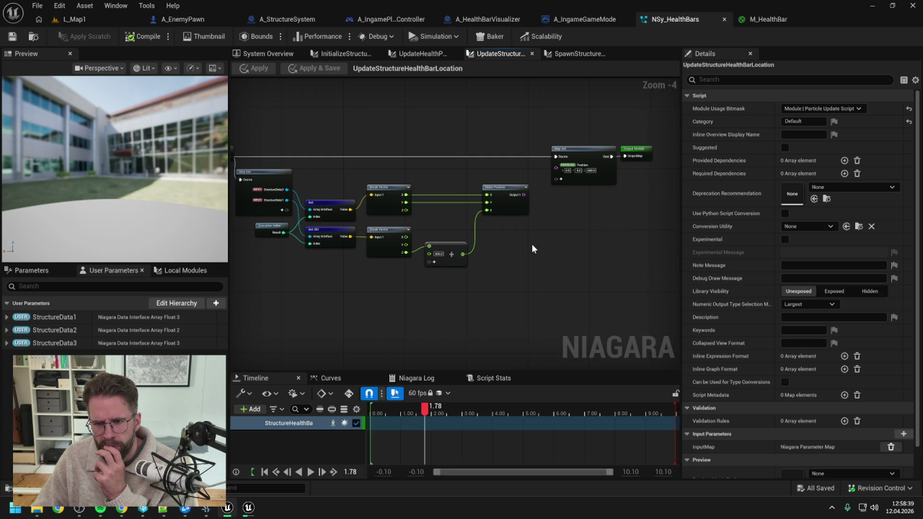
pyautogui.scroll(1, 596, 160)
pyautogui.click(592, 174)
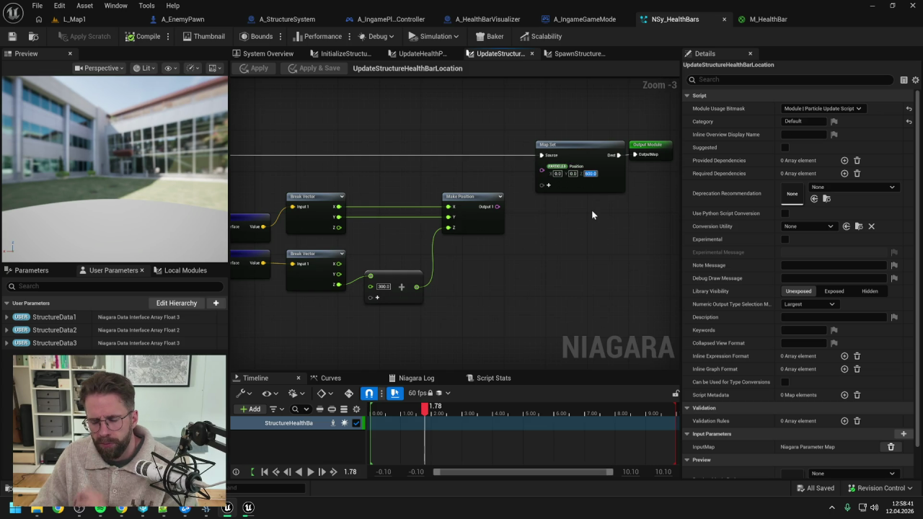
pyautogui.click(578, 241)
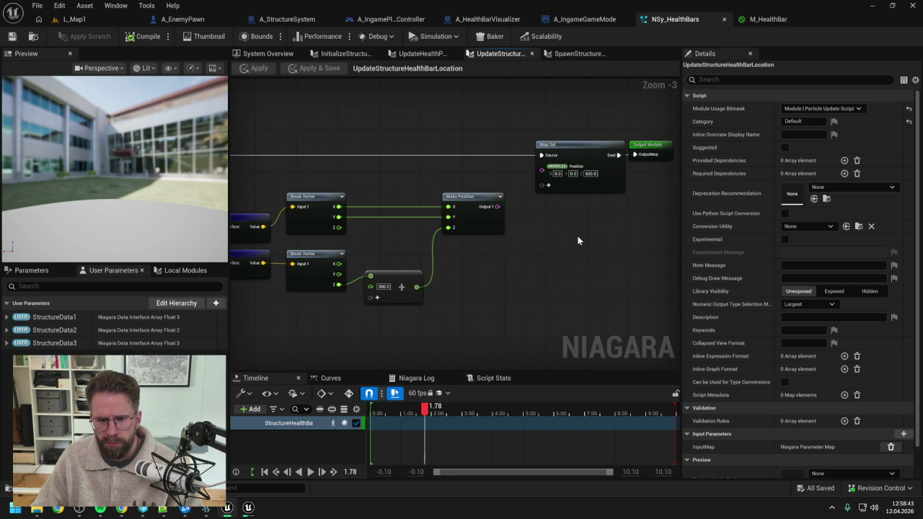
# - Review each health bar script and the Sprite Renderer settings, then bring up M_HealthBar
pyautogui.click(421, 56)
pyautogui.click(577, 56)
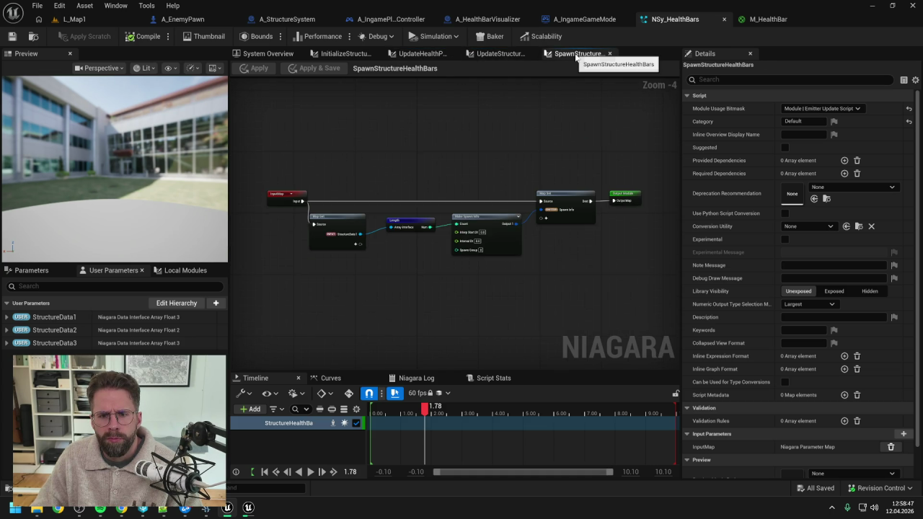
pyautogui.click(496, 58)
pyautogui.click(426, 55)
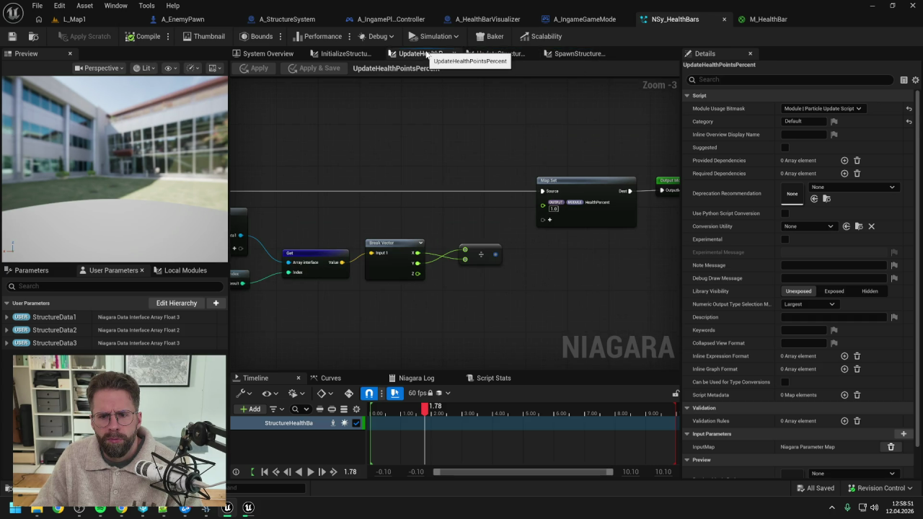
pyautogui.click(343, 54)
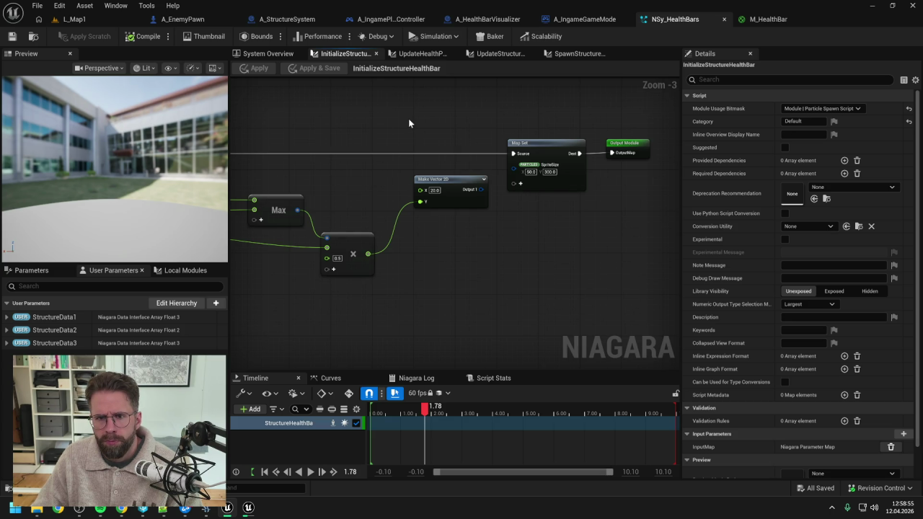
pyautogui.click(254, 54)
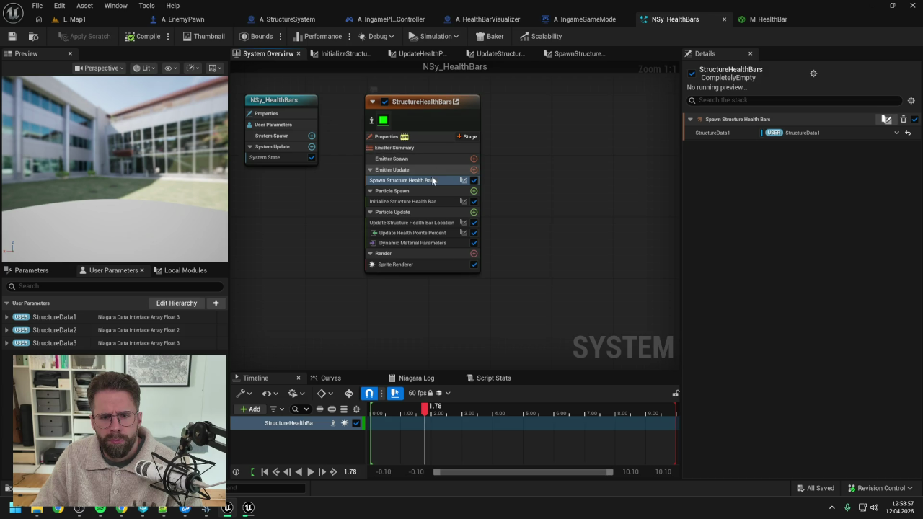
pyautogui.click(415, 265)
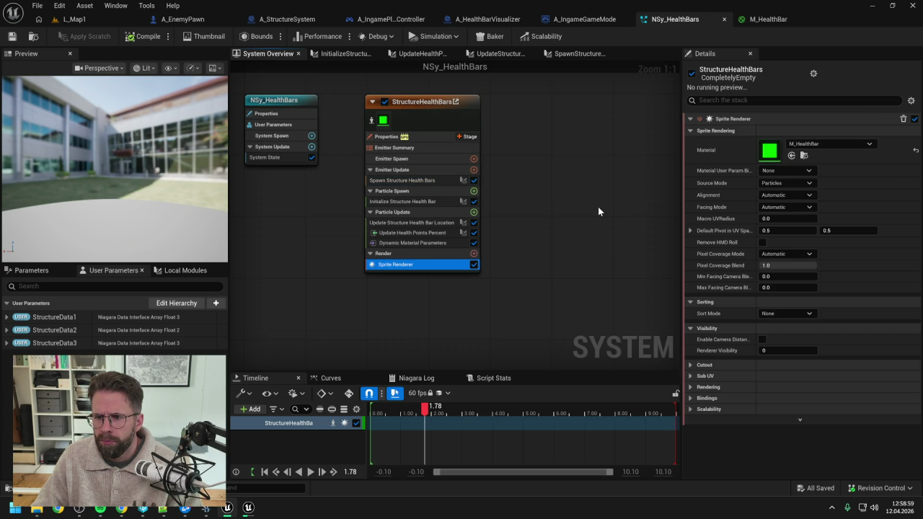
pyautogui.click(775, 20)
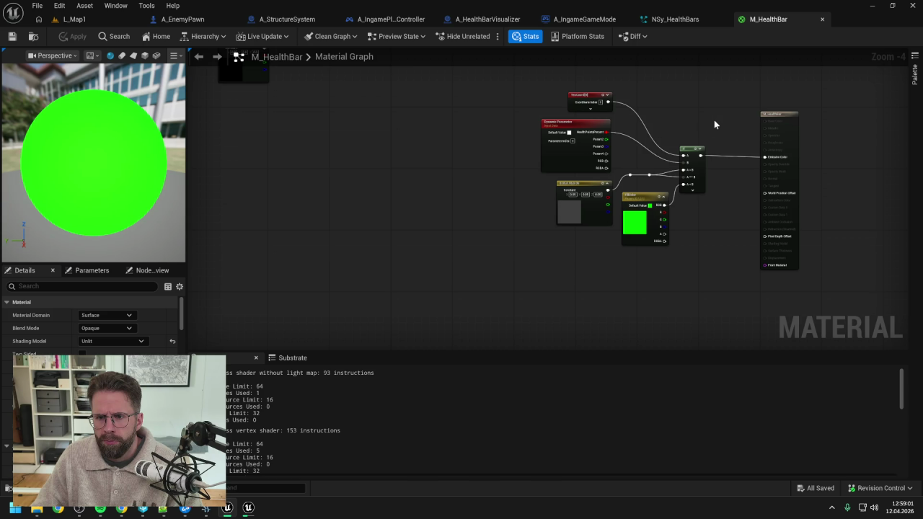
# - Wire FillColor RGB straight into M_HealthBar's Emissive Color, apply, and return to L_Map1
pyautogui.moveTo(714, 125); pyautogui.dragTo(626, 132)
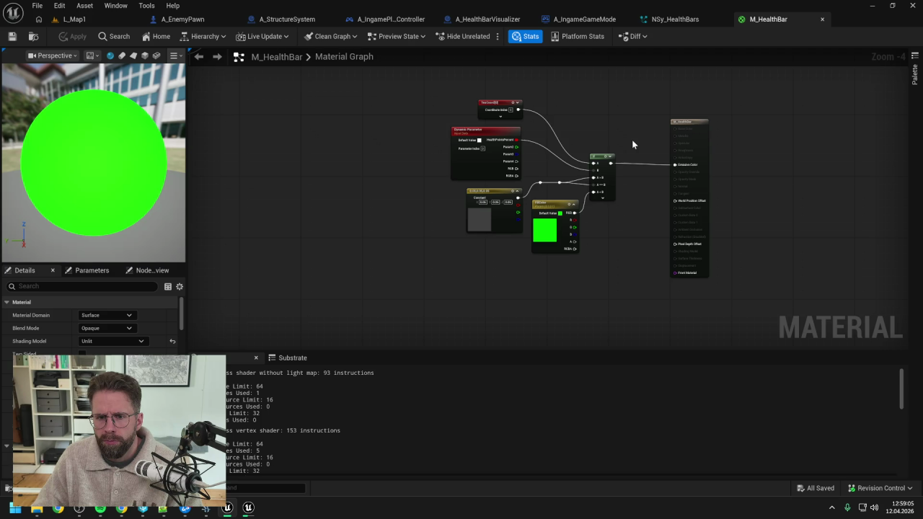
pyautogui.scroll(1, 631, 139)
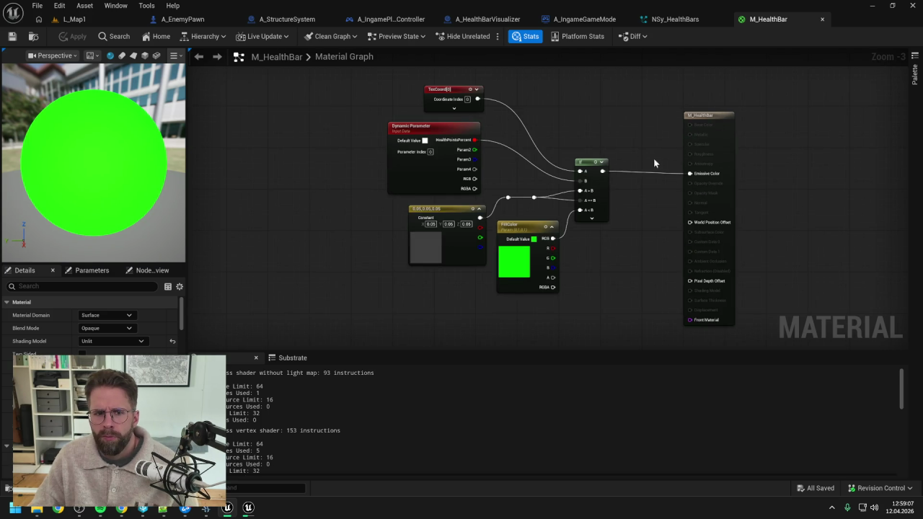
pyautogui.keyDown('alt'); pyautogui.click(685, 174); pyautogui.keyUp('alt')
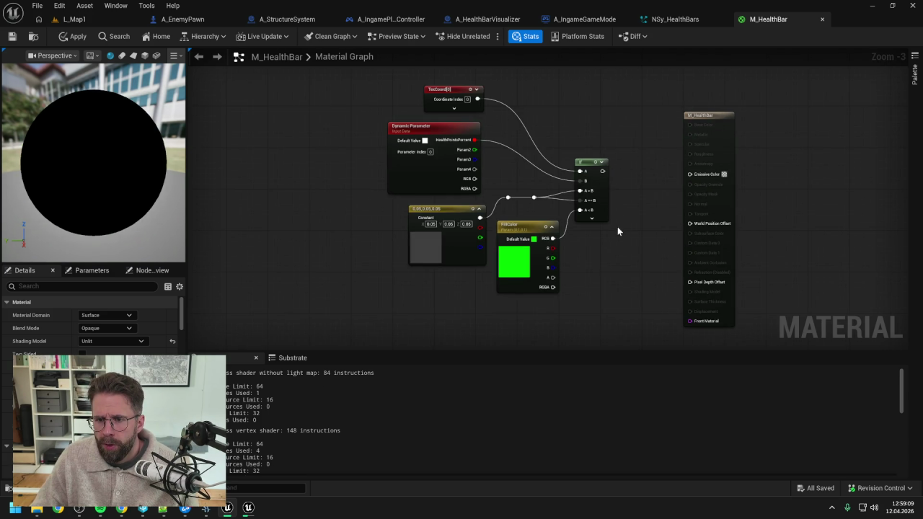
pyautogui.moveTo(551, 238); pyautogui.dragTo(690, 174)
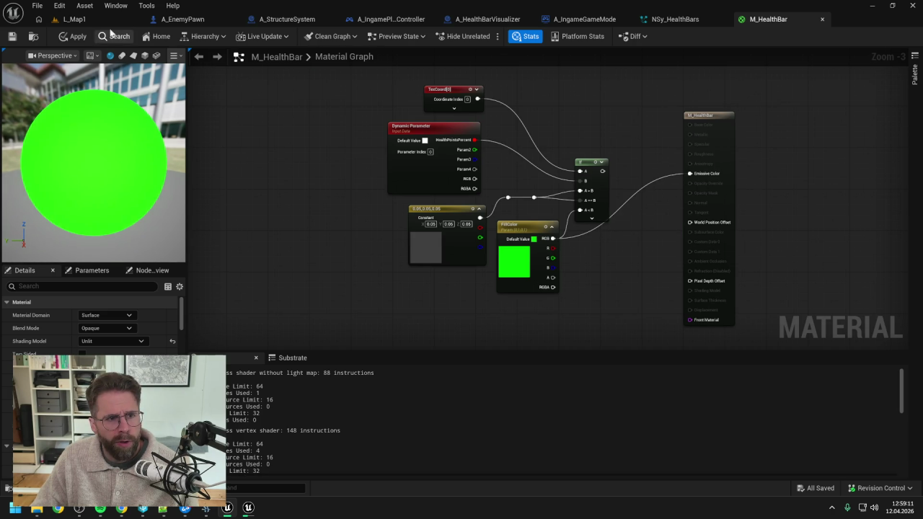
pyautogui.click(65, 39)
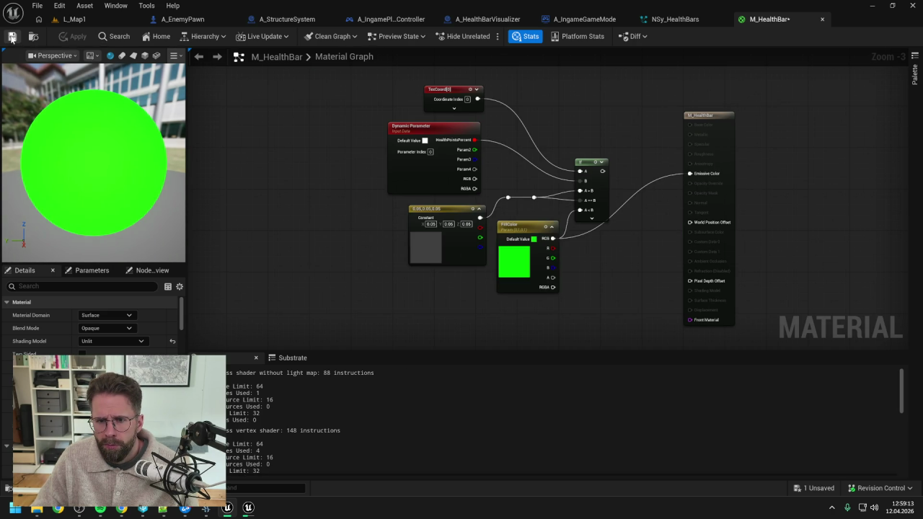
pyautogui.click(72, 19)
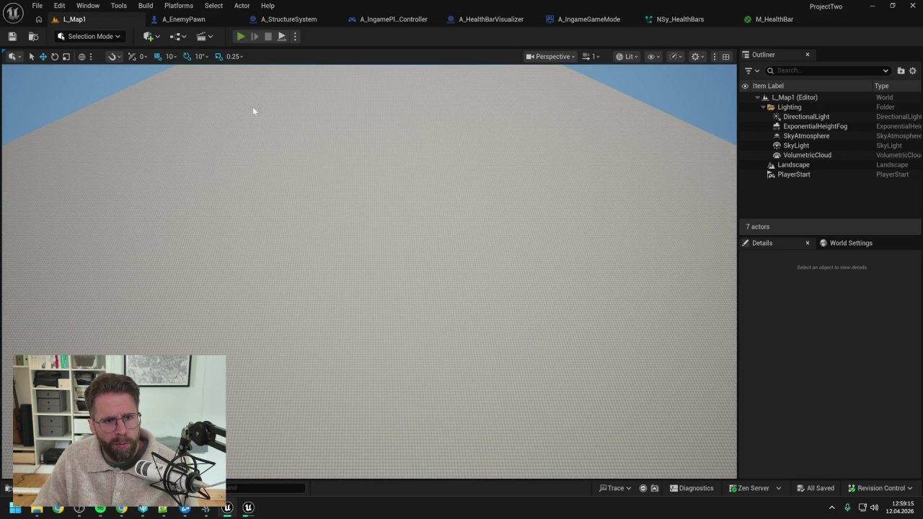
pyautogui.hotkey('alt', 'p')
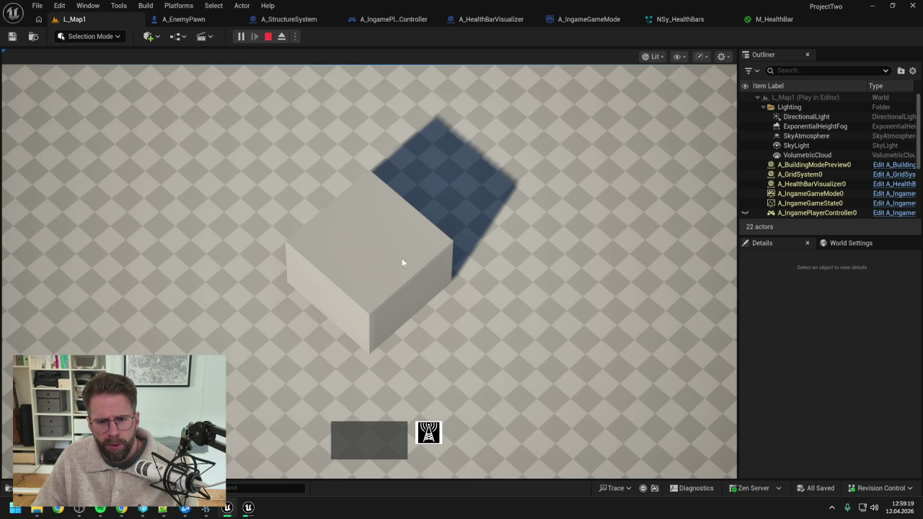
pyautogui.press('Escape')
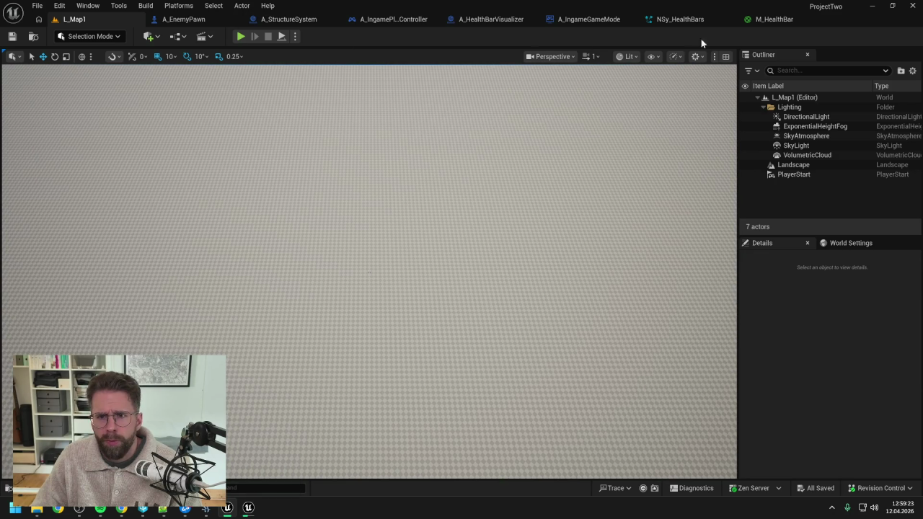
pyautogui.click(675, 22)
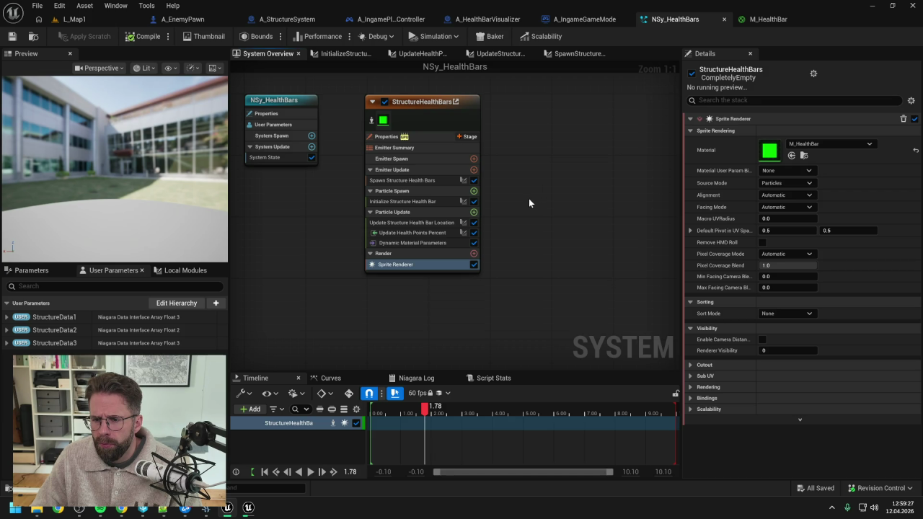
# - Inspect the NSy_HealthBars modules and their location, percent and initialization scripts
pyautogui.click(410, 245)
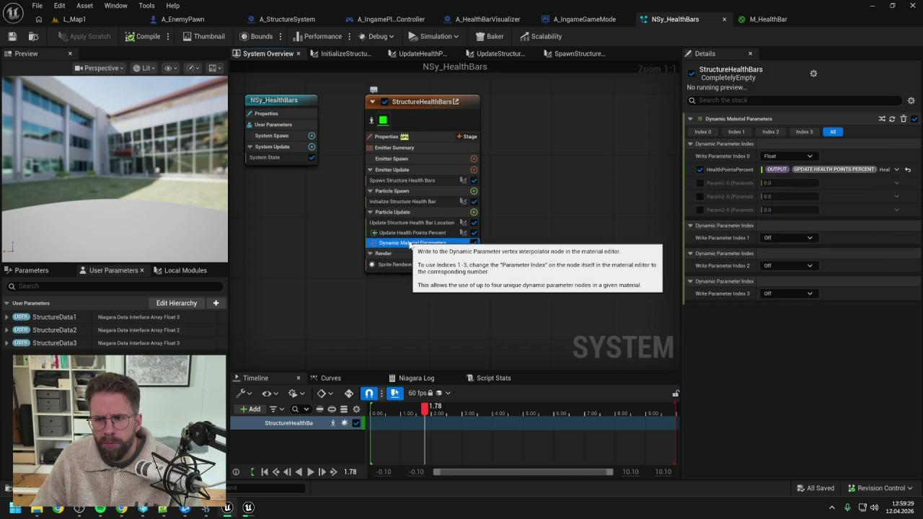
pyautogui.moveTo(410, 245)
pyautogui.mouseDown()
pyautogui.moveTo(407, 271)
pyautogui.moveTo(409, 225)
pyautogui.mouseUp()
pyautogui.click(411, 224)
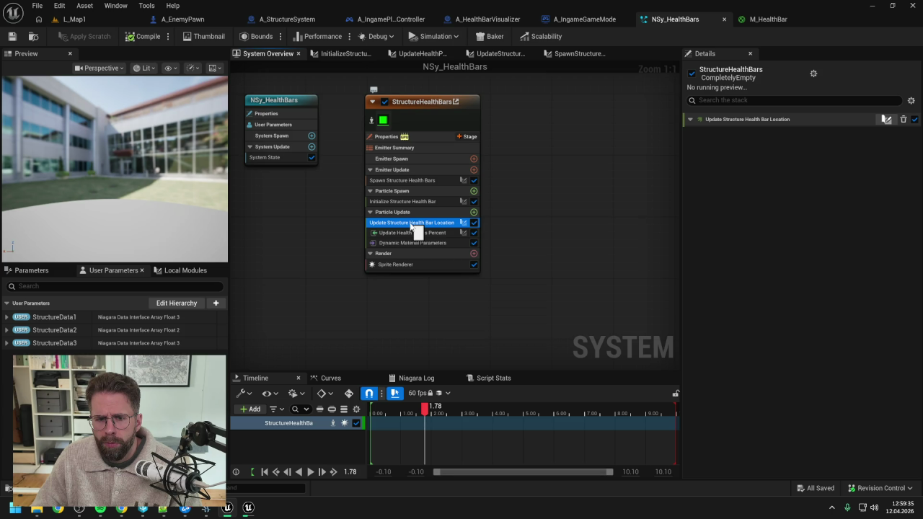
pyautogui.doubleClick(411, 224)
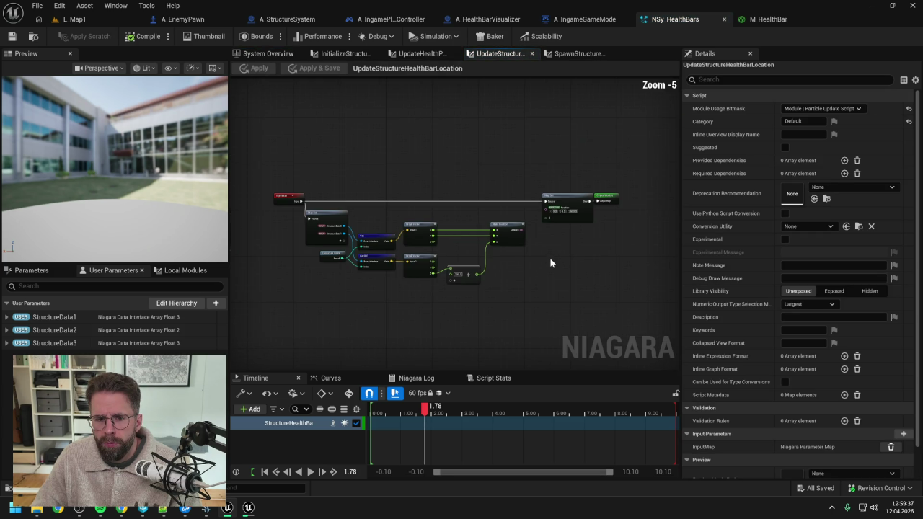
pyautogui.scroll(1, 549, 258)
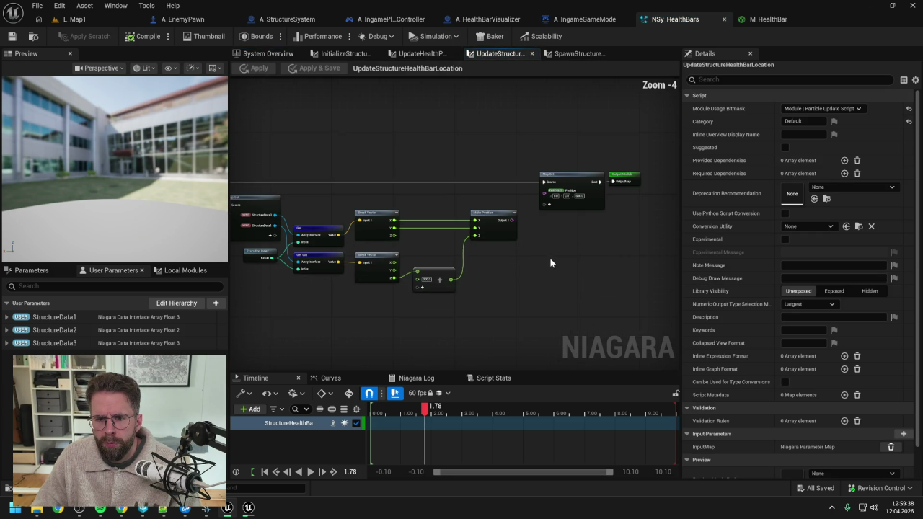
pyautogui.click(415, 54)
pyautogui.click(339, 56)
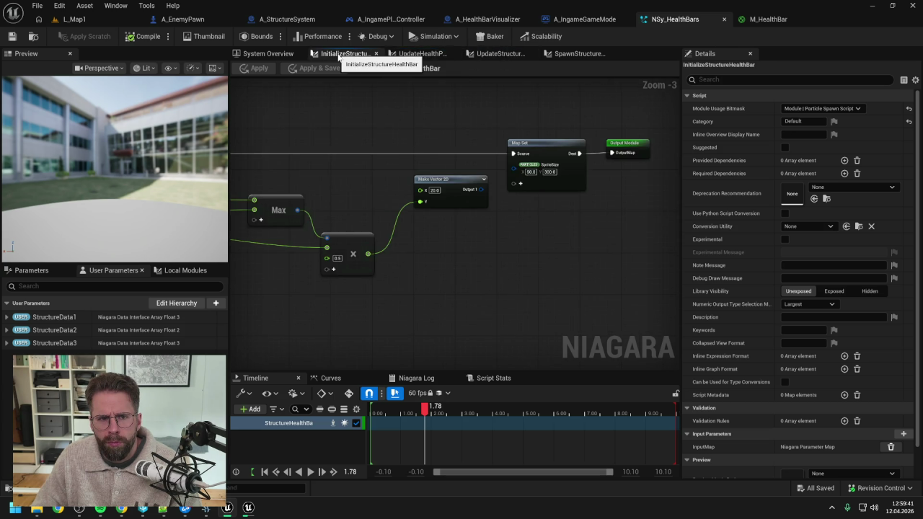
pyautogui.click(270, 54)
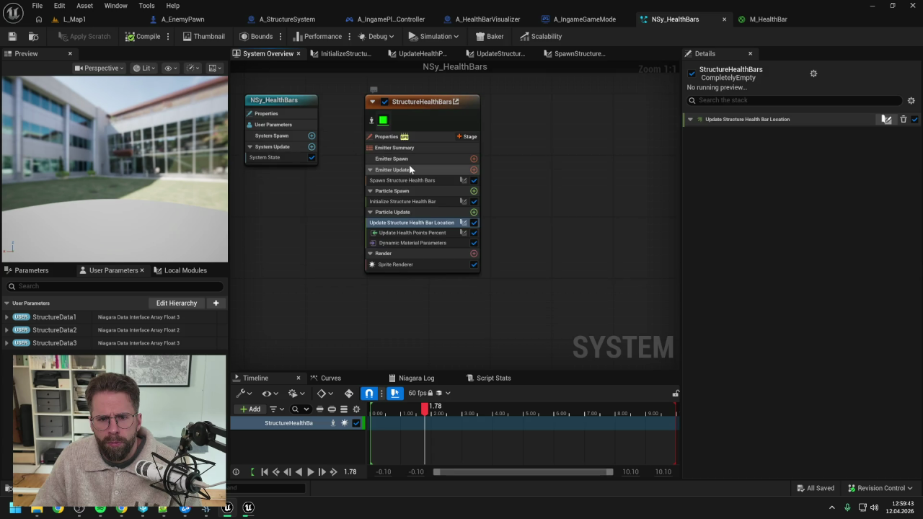
# - Break the array Length from Spawn Structure Health Bars' Count so it spawns 1, then apply
pyautogui.click(418, 202)
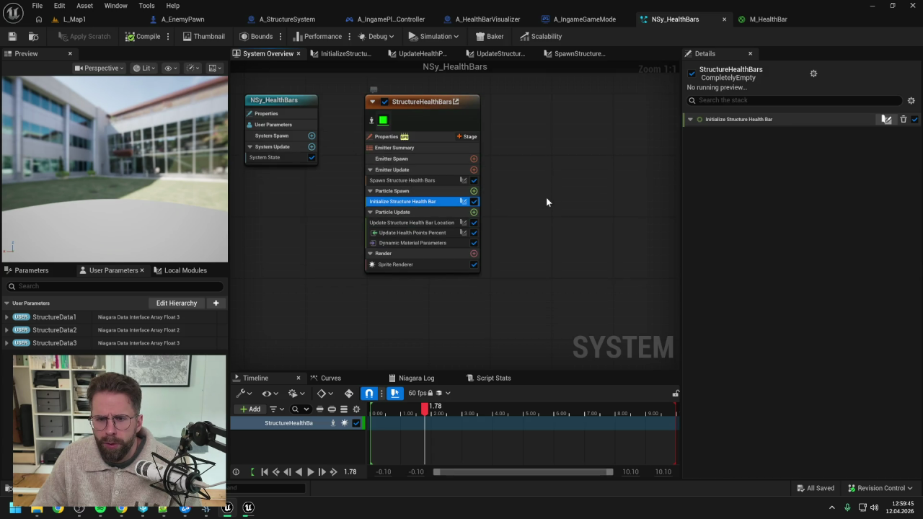
pyautogui.click(397, 181)
pyautogui.doubleClick(410, 180)
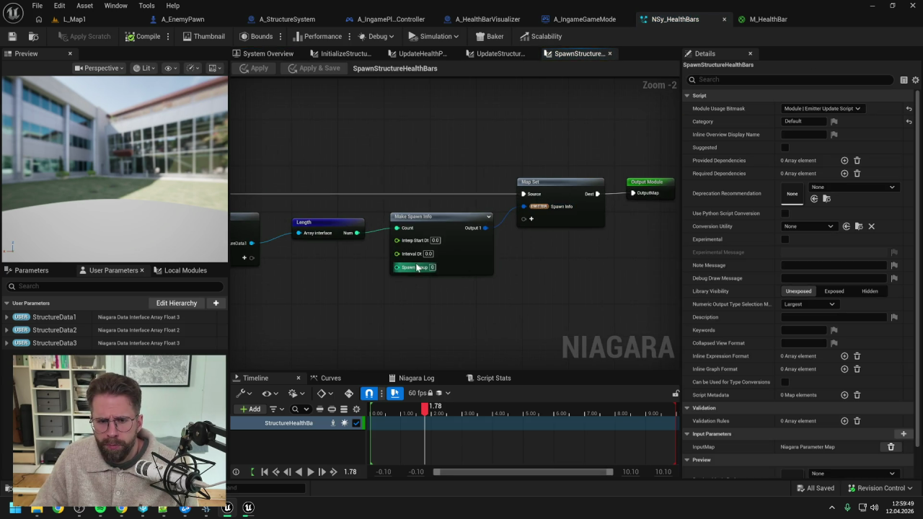
pyautogui.keyDown('alt'); pyautogui.click(397, 229); pyautogui.keyUp('alt')
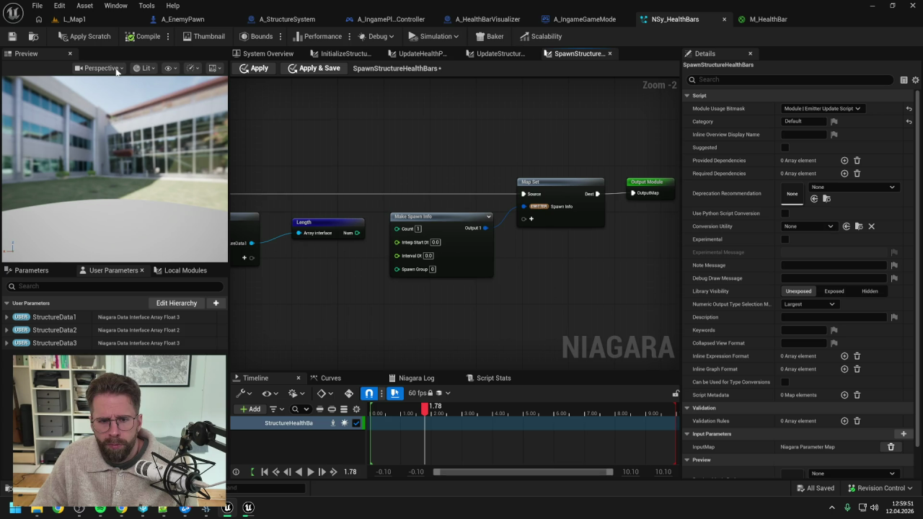
pyautogui.click(84, 36)
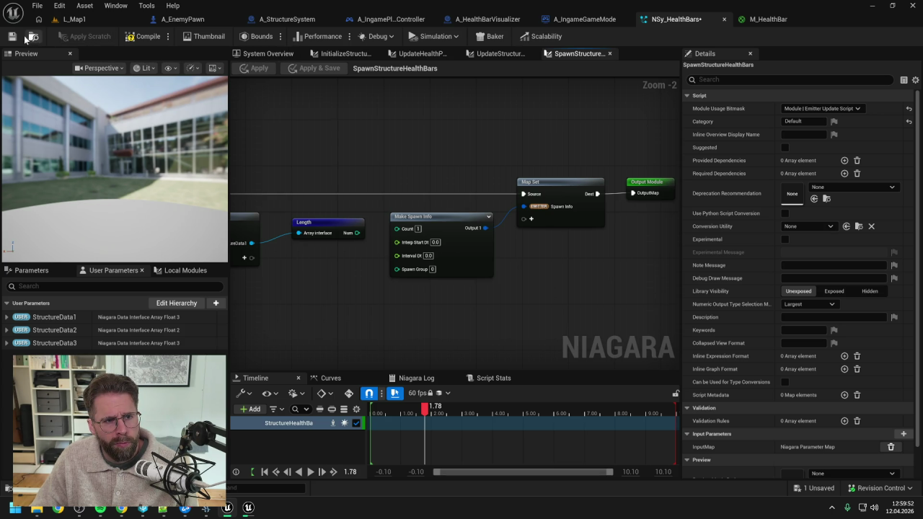
pyautogui.click(75, 18)
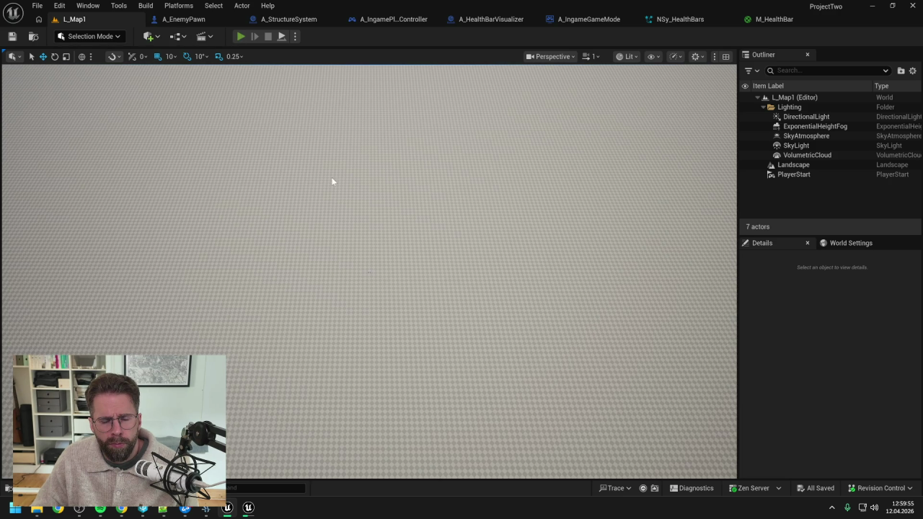
# - Play L_Map1 in the editor, zoom around the cube to look for health bars, then stop
pyautogui.hotkey('alt', 'p')
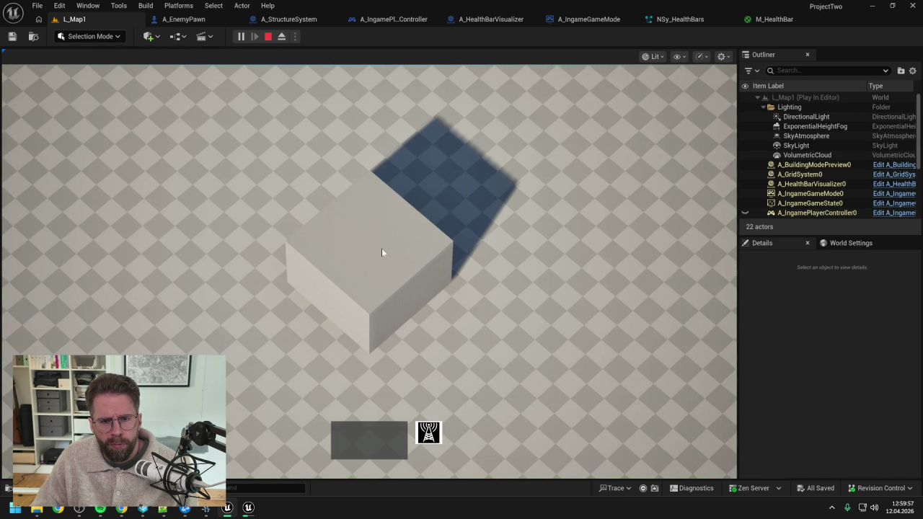
pyautogui.scroll(-3, 353, 141)
pyautogui.scroll(3, 406, 216)
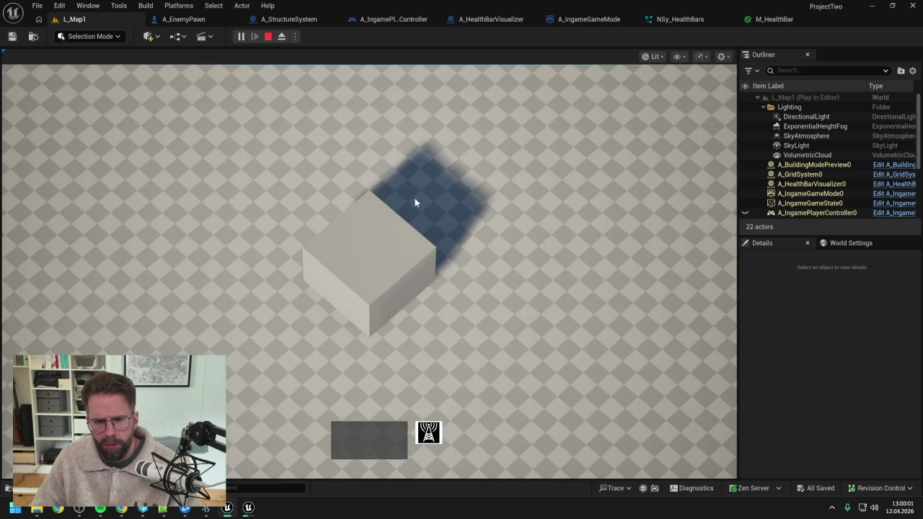
pyautogui.scroll(-2, 416, 202)
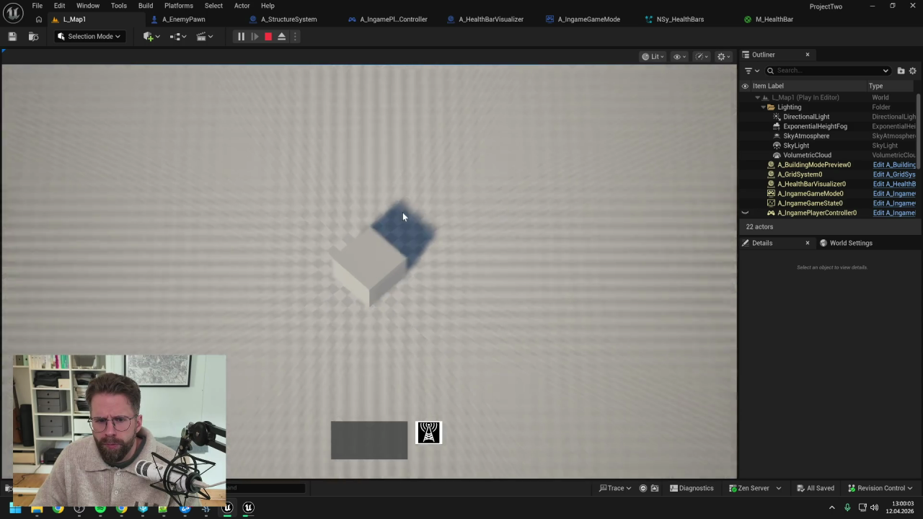
pyautogui.scroll(2, 403, 215)
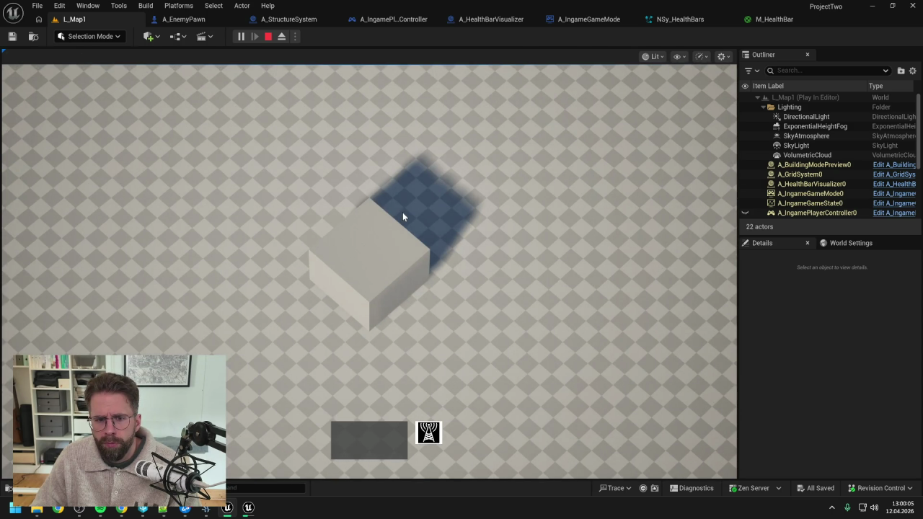
pyautogui.press('Escape')
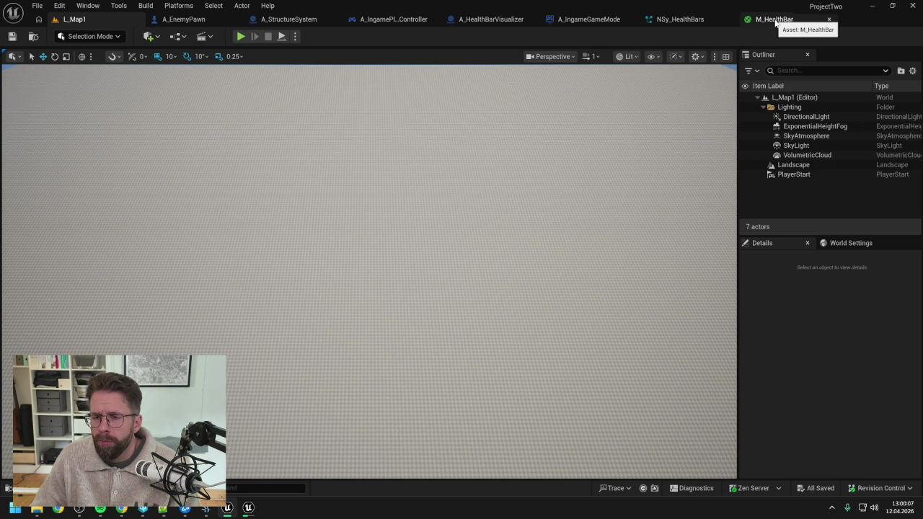
# - Add a Calculate Random Unit Vector node to the health bar location update script
pyautogui.click(698, 20)
pyautogui.moveTo(424, 319); pyautogui.dragTo(527, 277)
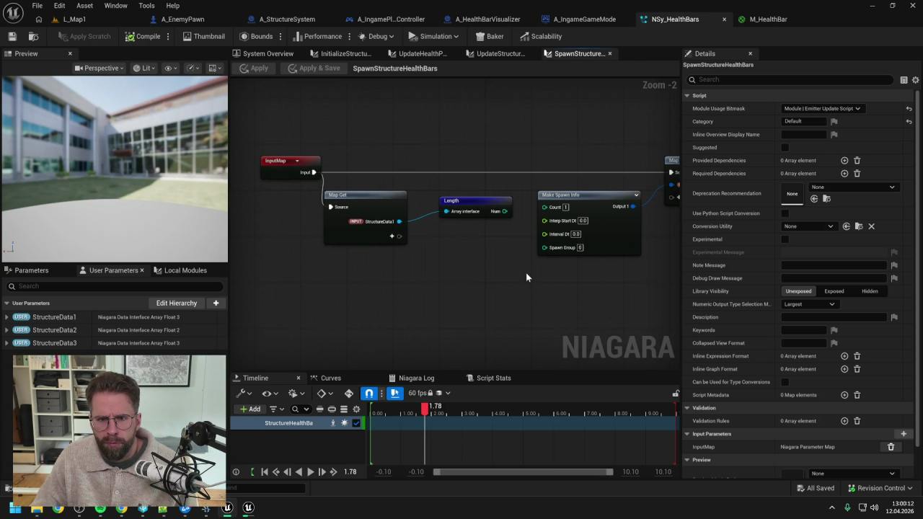
pyautogui.click(509, 56)
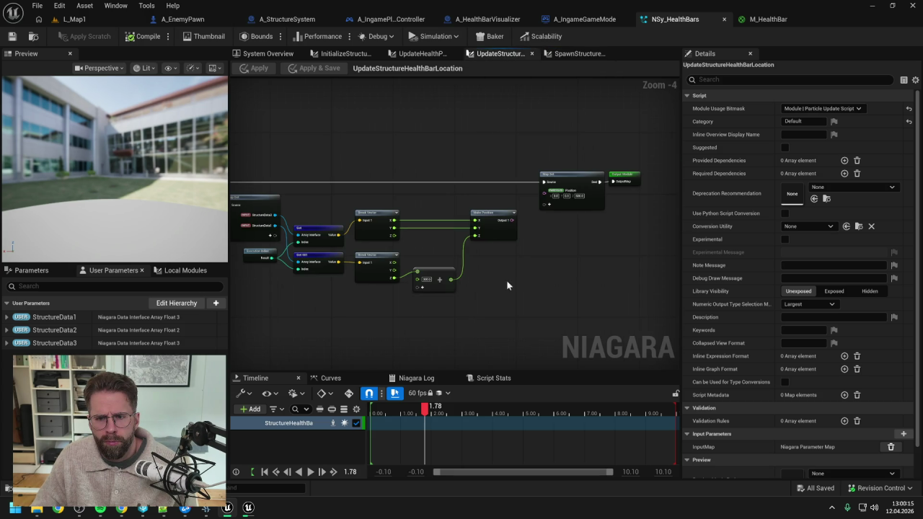
pyautogui.rightClick(509, 292)
pyautogui.write('randmo')
pyautogui.press('BackSpace')
pyautogui.press('BackSpace')
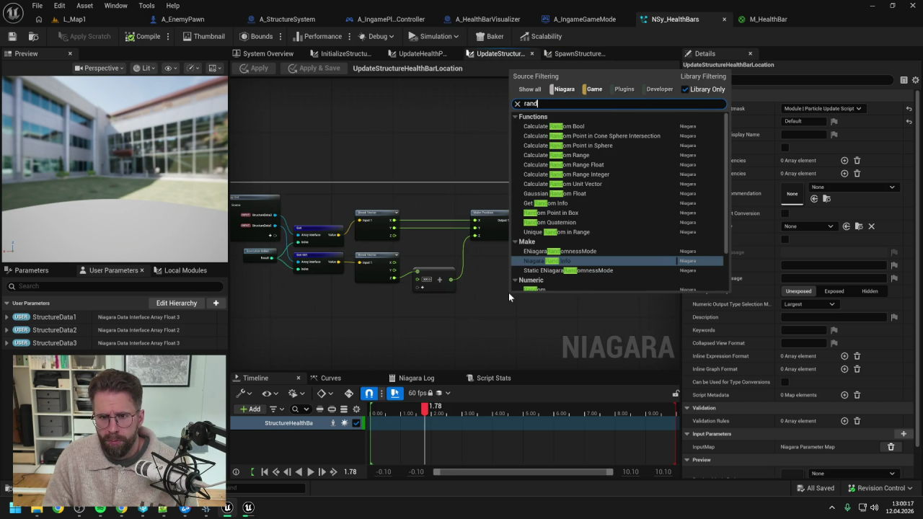
pyautogui.write('om unit vew')
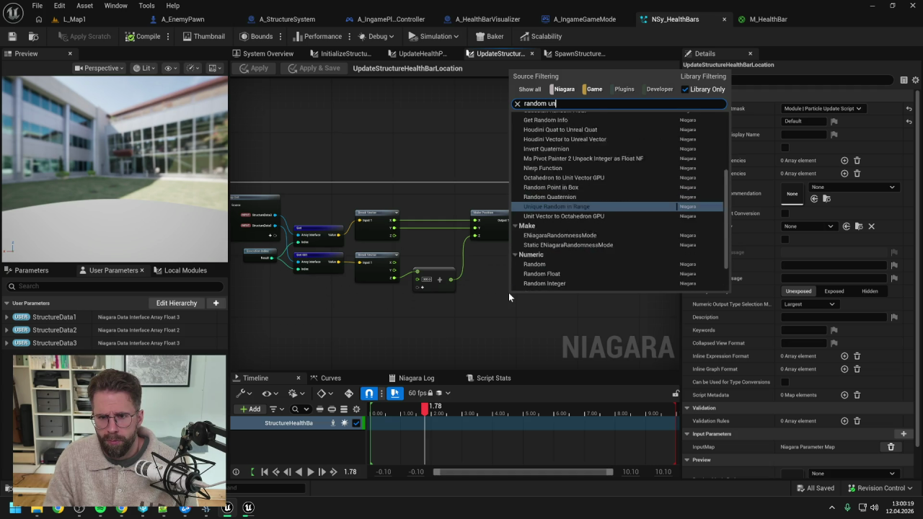
pyautogui.press('BackSpace')
pyautogui.write('c 2d')
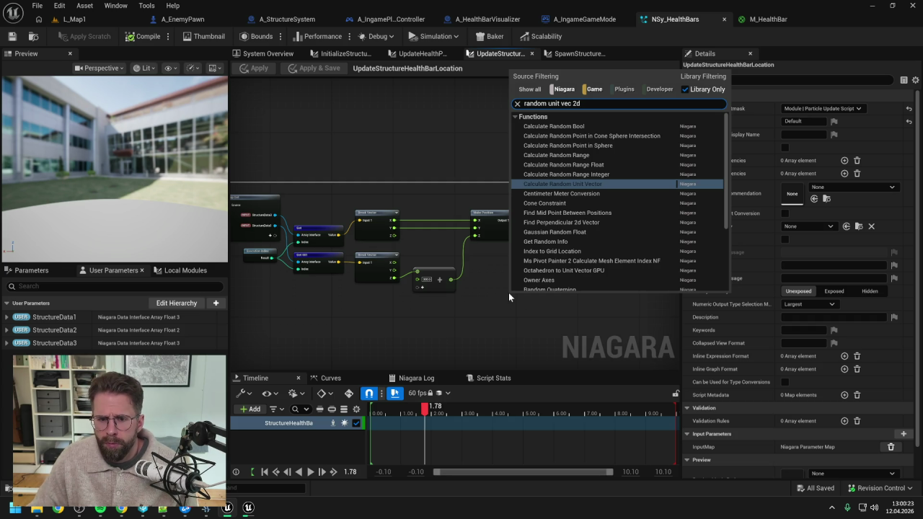
pyautogui.click(585, 184)
pyautogui.moveTo(567, 261); pyautogui.dragTo(498, 202)
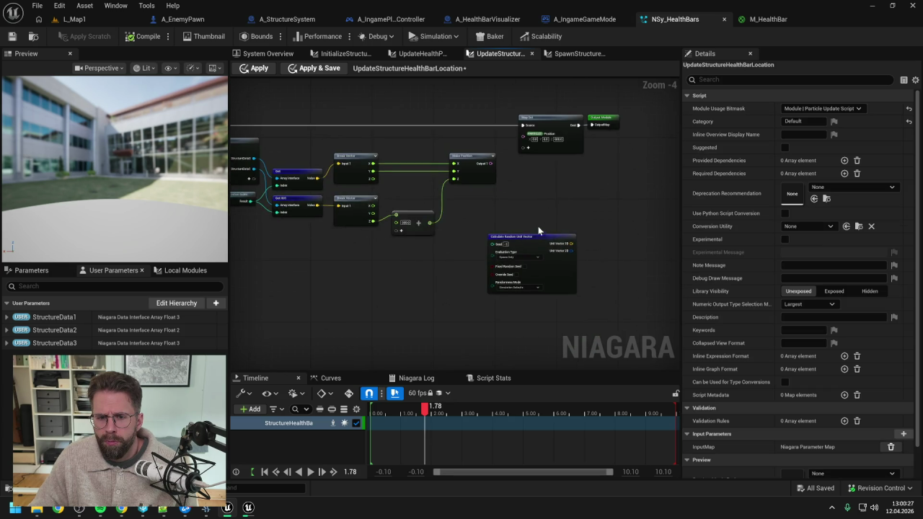
pyautogui.scroll(1, 539, 237)
pyautogui.moveTo(574, 227)
pyautogui.mouseDown()
pyautogui.moveTo(486, 264)
pyautogui.moveTo(454, 238)
pyautogui.mouseUp()
pyautogui.click(489, 216)
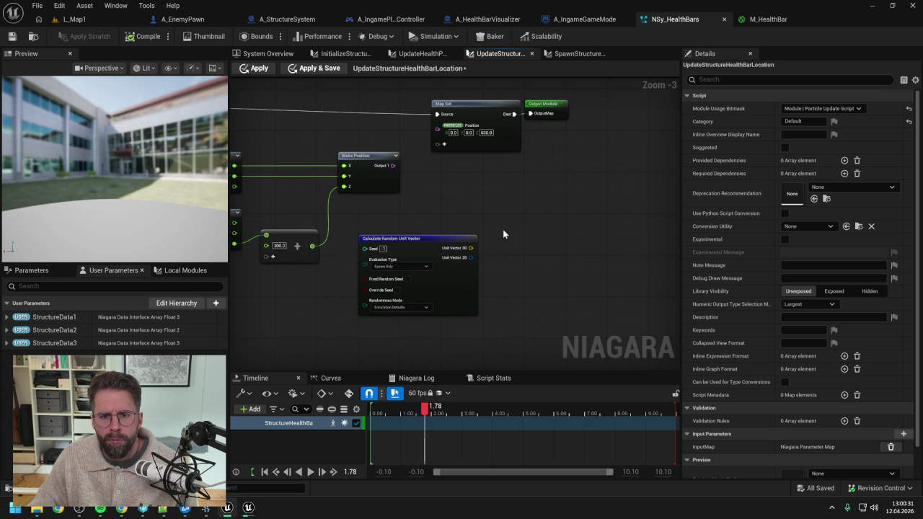
# - Add a Make Vector node with its Z value set to 600
pyautogui.rightClick(521, 234)
pyautogui.write('make vector')
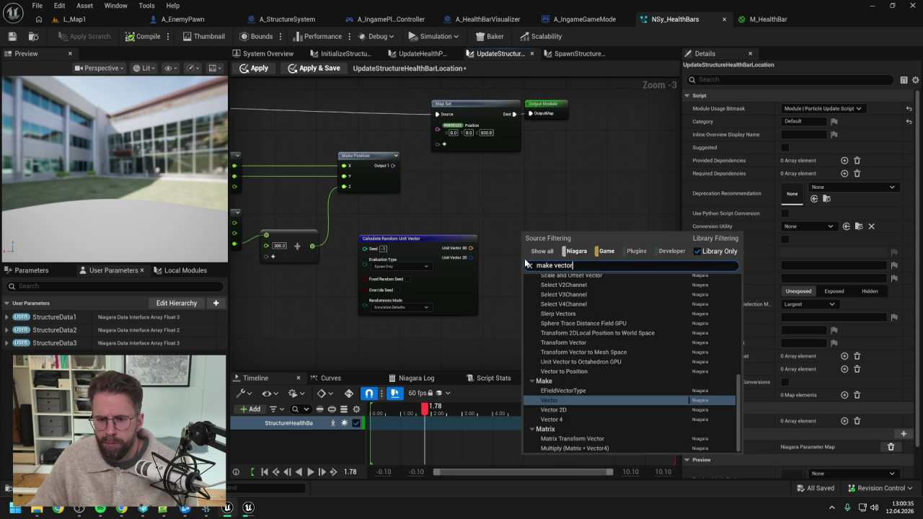
pyautogui.press('Return')
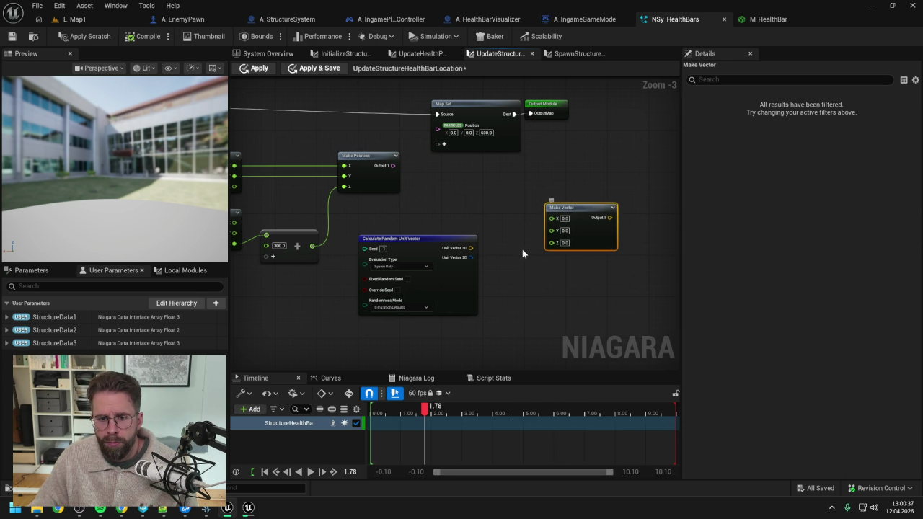
pyautogui.click(523, 253)
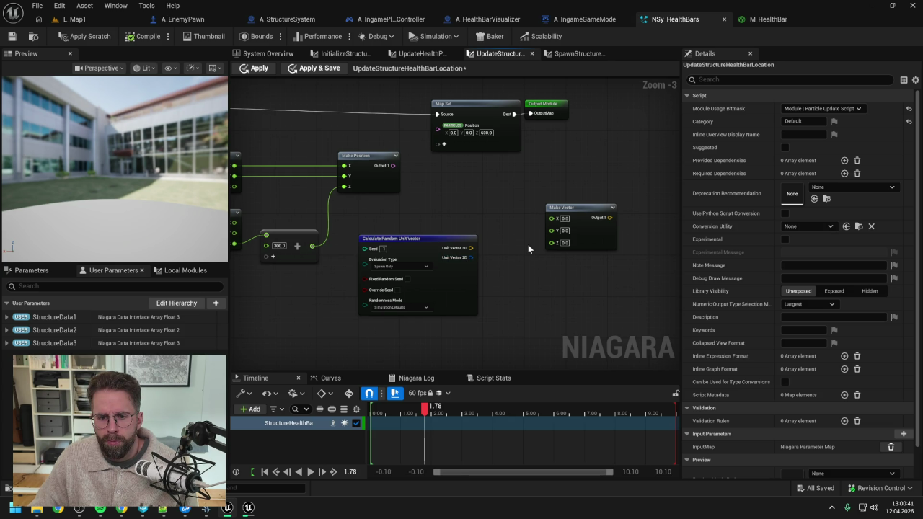
pyautogui.click(565, 243)
pyautogui.write('60')
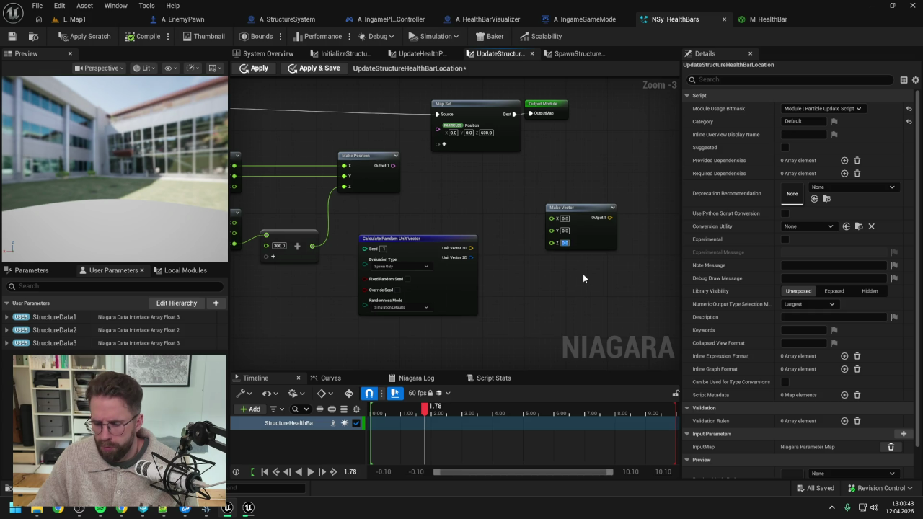
pyautogui.write('0')
pyautogui.press('Return')
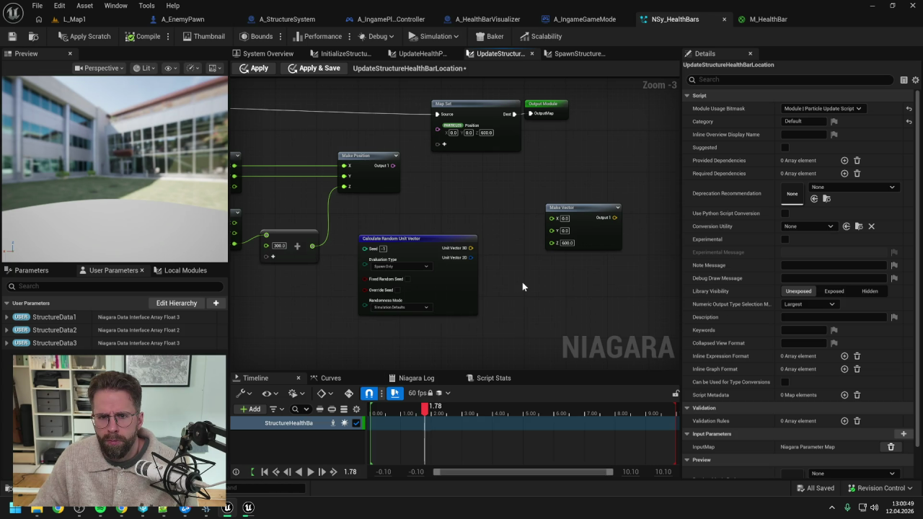
# - Reopen the Spawn Structure Health Bars script, then switch to the A_HealthBarVisualizer Blueprint
pyautogui.scroll(-1, 522, 282)
pyautogui.click(548, 226)
pyautogui.click(498, 214)
pyautogui.click(268, 54)
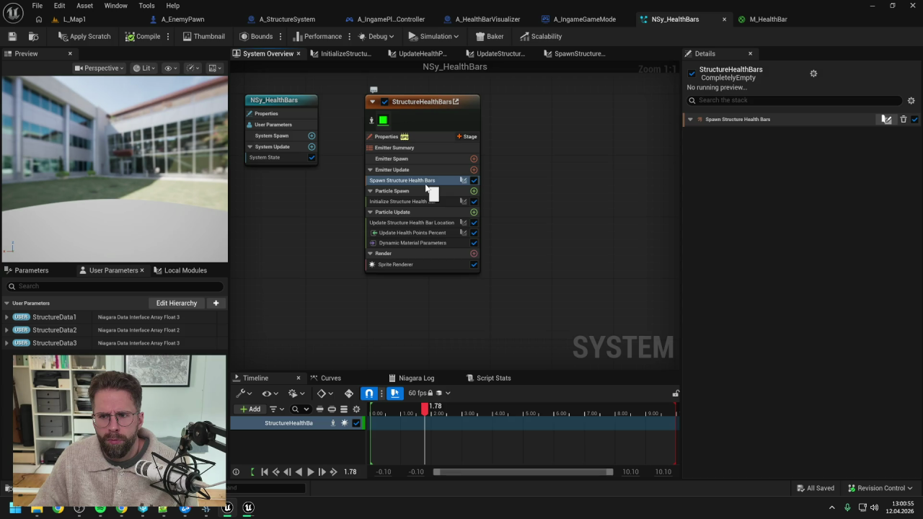
pyautogui.doubleClick(424, 181)
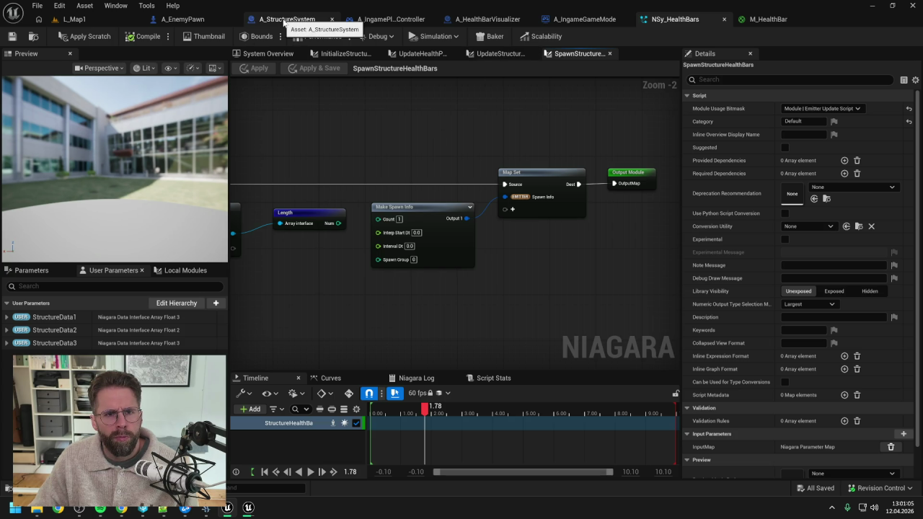
pyautogui.click(487, 19)
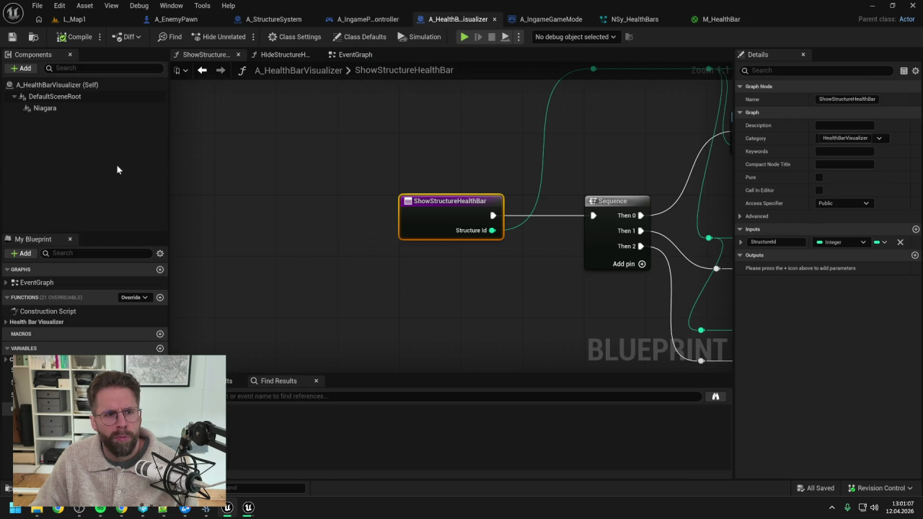
# - Check the visualizer's Niagara component details, then go back to NSy_HealthBars
pyautogui.click(44, 109)
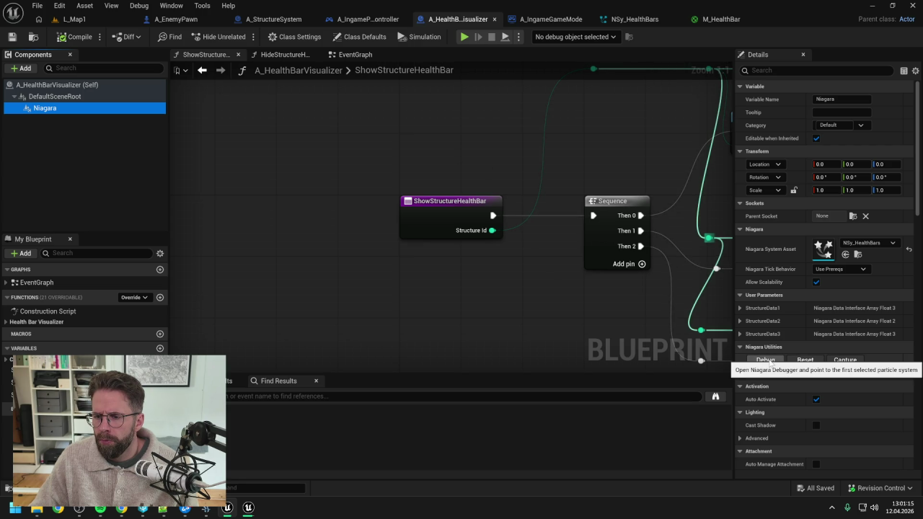
pyautogui.click(629, 19)
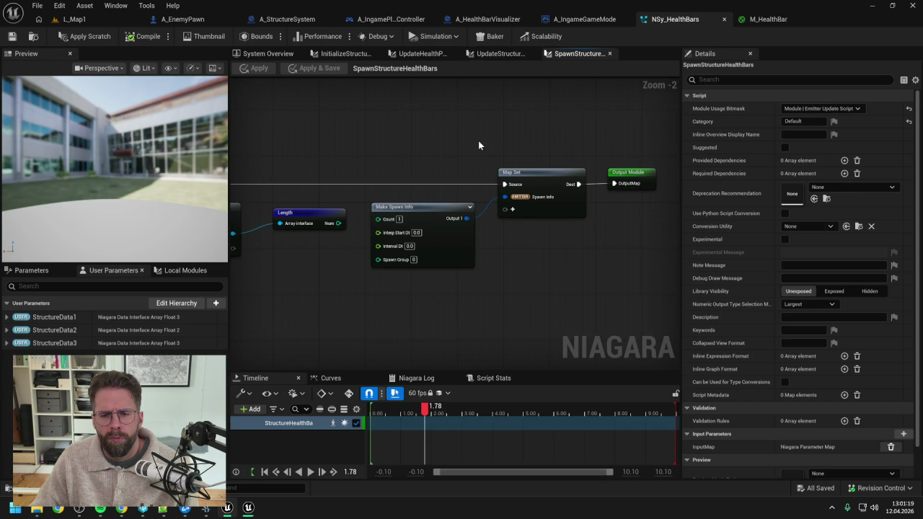
# - Multiply Unit Vector 2D by a Random Float with Max 600
pyautogui.click(501, 54)
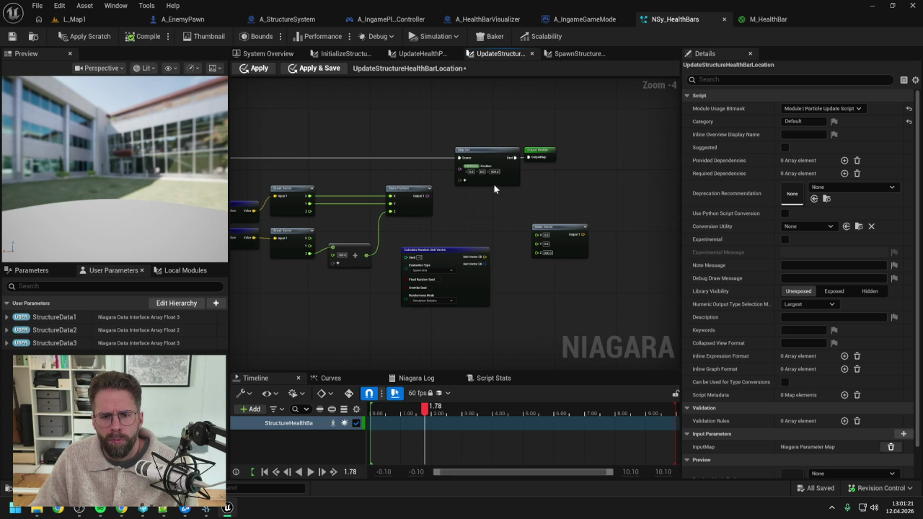
pyautogui.scroll(1, 500, 233)
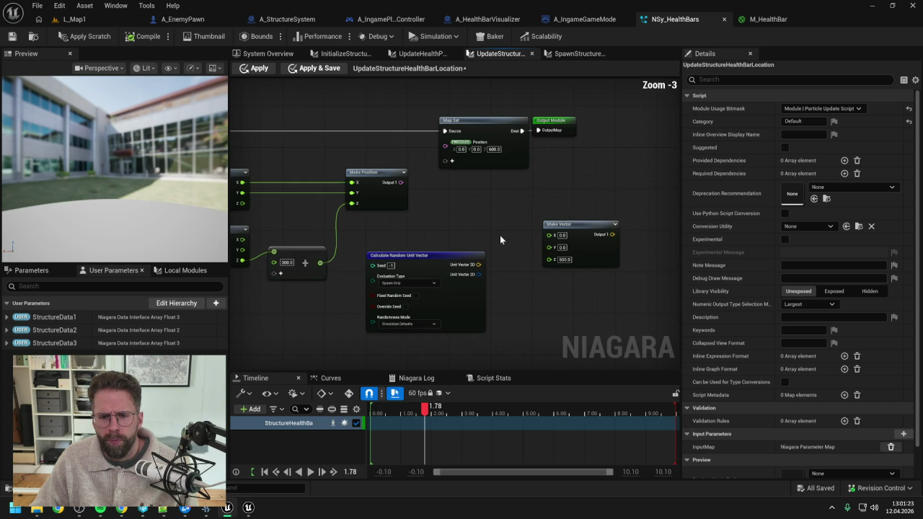
pyautogui.moveTo(478, 274); pyautogui.dragTo(508, 273)
pyautogui.press('Return')
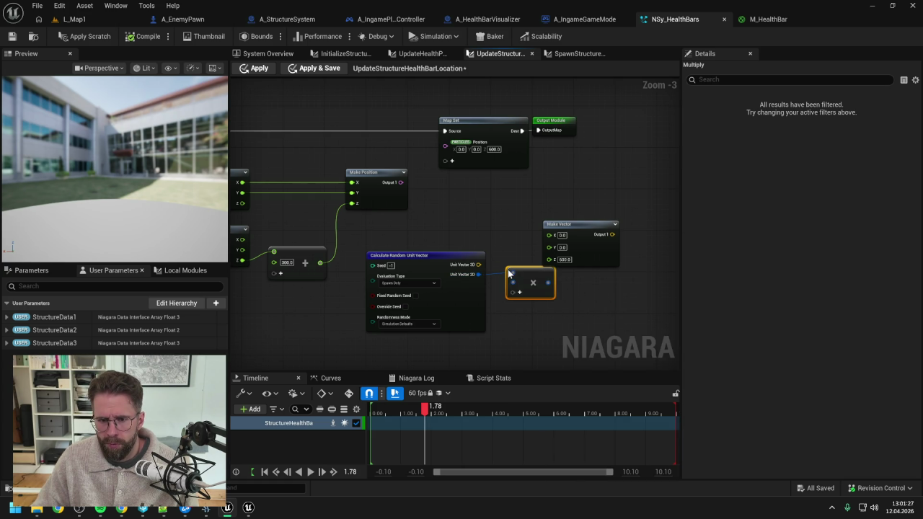
pyautogui.rightClick(513, 280)
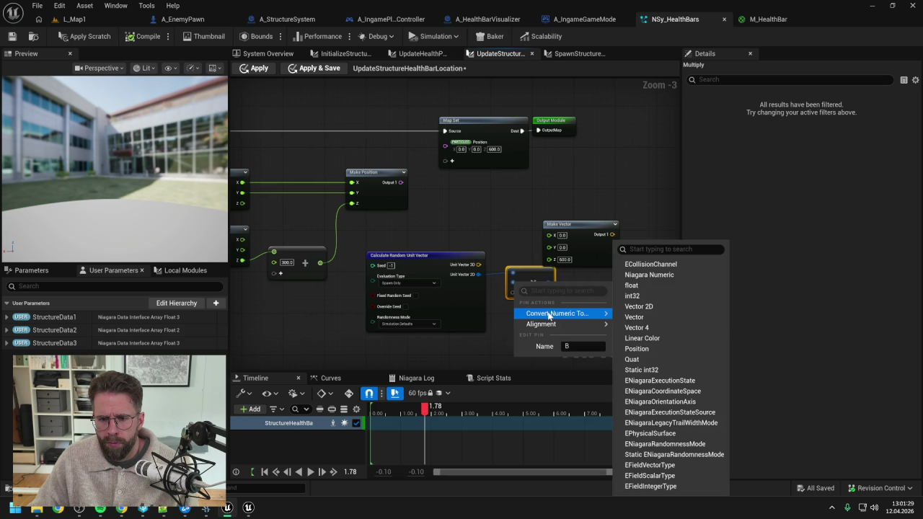
pyautogui.click(481, 342)
pyautogui.rightClick(467, 316)
pyautogui.write('random float')
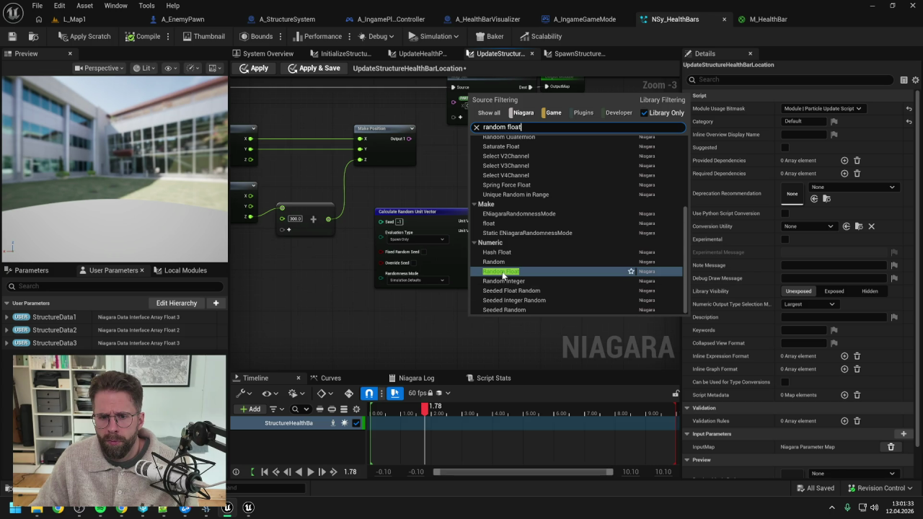
pyautogui.press('Return')
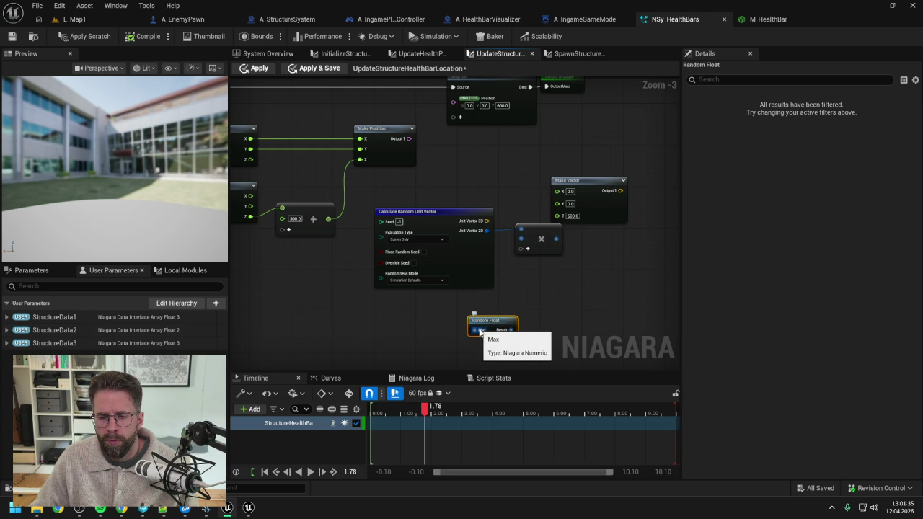
pyautogui.rightClick(476, 330)
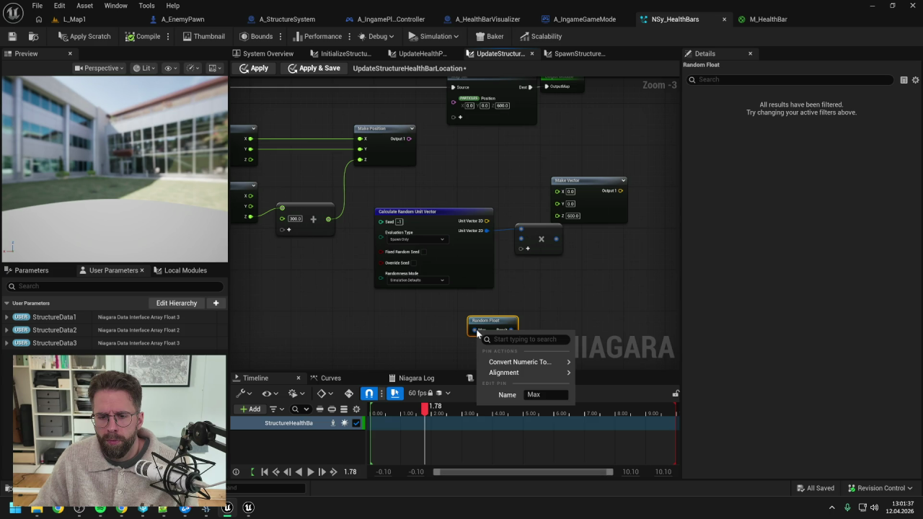
pyautogui.moveTo(523, 362)
pyautogui.click(613, 292)
pyautogui.click(492, 331)
pyautogui.write('600')
pyautogui.click(572, 311)
pyautogui.moveTo(525, 330); pyautogui.dragTo(521, 239)
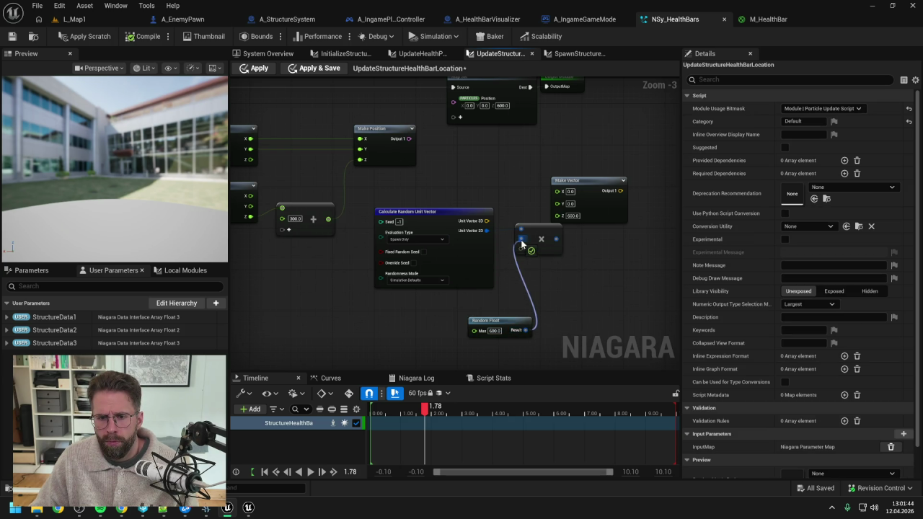
# - Make the multiply output a Vector 2D and break it into Make Vector's X and Y
pyautogui.click(588, 182)
pyautogui.moveTo(588, 182); pyautogui.dragTo(629, 182)
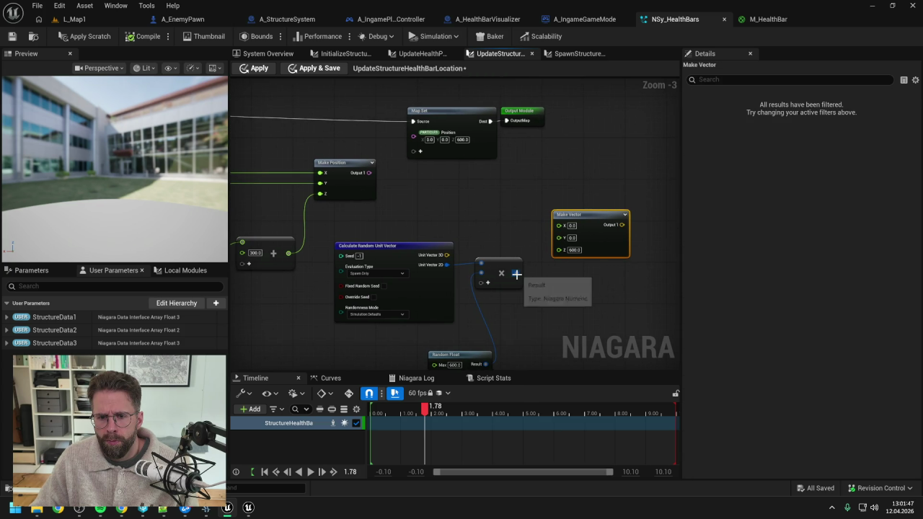
pyautogui.moveTo(517, 273); pyautogui.dragTo(530, 234)
pyautogui.write('break')
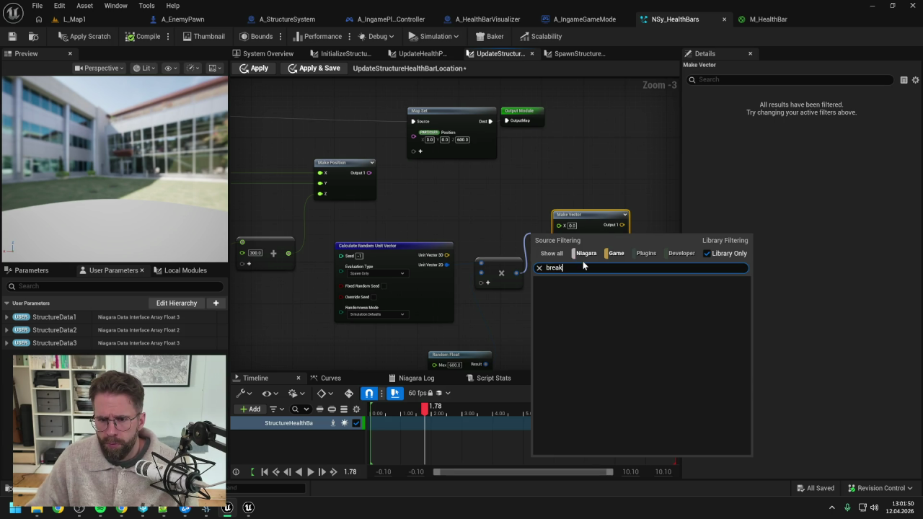
pyautogui.click(539, 215)
pyautogui.moveTo(516, 272)
pyautogui.mouseDown()
pyautogui.moveTo(512, 237)
pyautogui.moveTo(496, 242)
pyautogui.mouseUp()
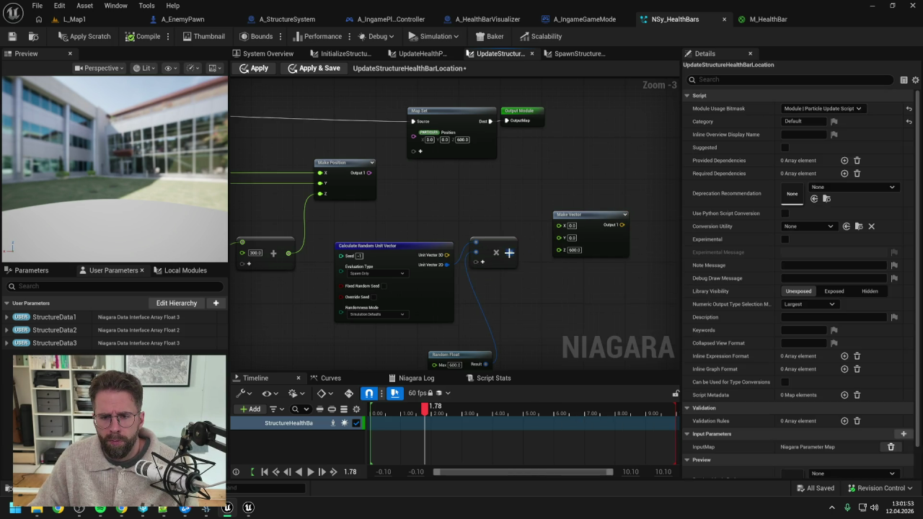
pyautogui.rightClick(512, 252)
pyautogui.moveTo(544, 285)
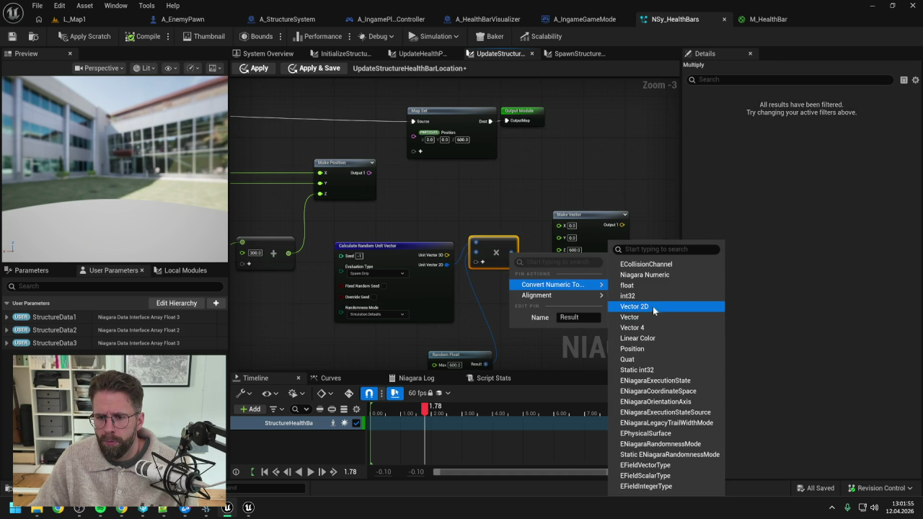
pyautogui.click(638, 306)
pyautogui.moveTo(511, 252); pyautogui.dragTo(543, 270)
pyautogui.write('break vector 2d')
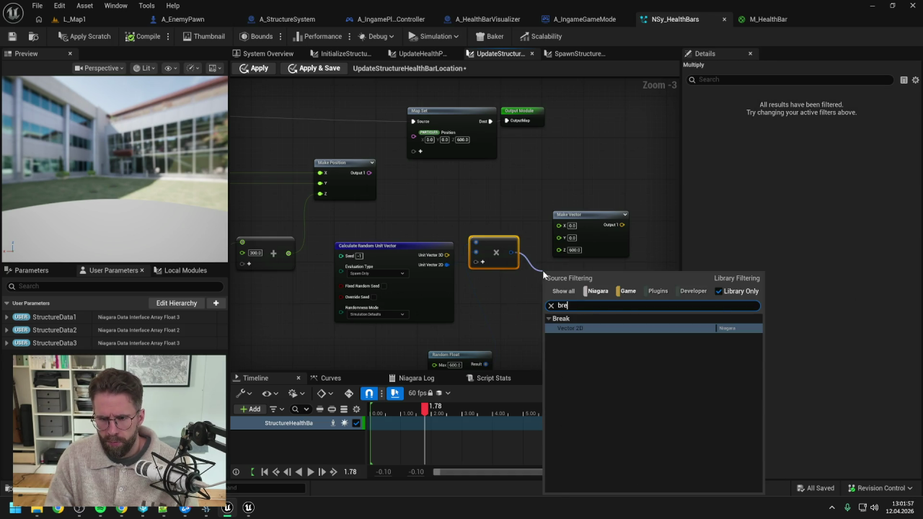
pyautogui.press('Return')
pyautogui.moveTo(594, 282)
pyautogui.mouseDown()
pyautogui.moveTo(560, 225)
pyautogui.moveTo(569, 240)
pyautogui.moveTo(559, 235)
pyautogui.mouseUp()
# - Feed the Make Vector result into particle Position and apply the script
pyautogui.moveTo(621, 224)
pyautogui.mouseDown()
pyautogui.moveTo(482, 177)
pyautogui.moveTo(413, 133)
pyautogui.mouseUp()
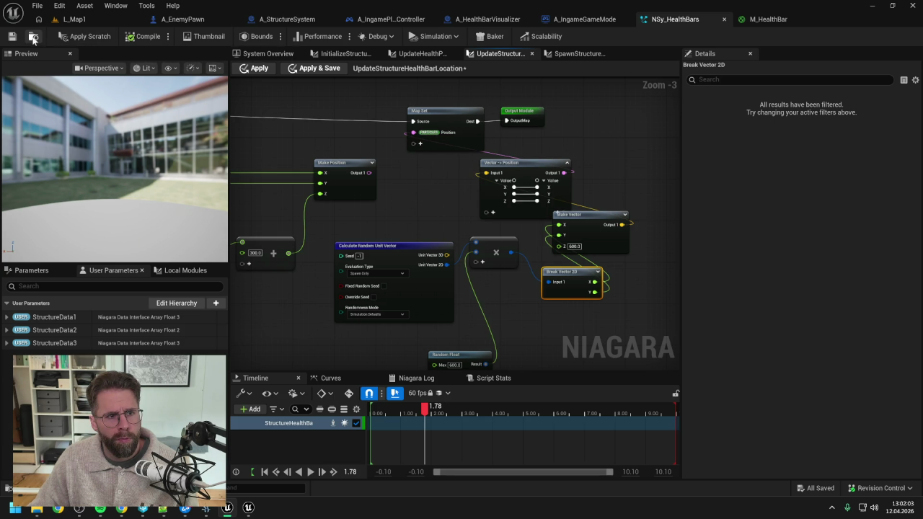
pyautogui.click(85, 36)
pyautogui.click(74, 19)
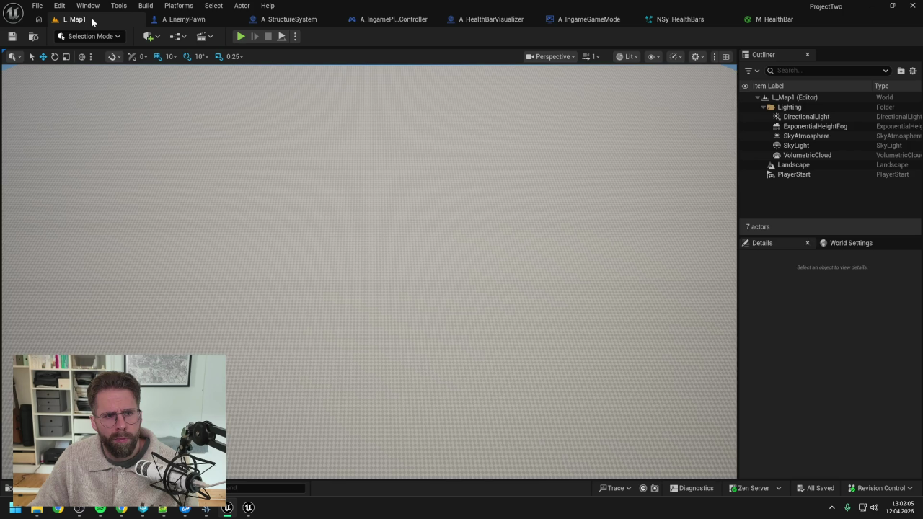
# - Play-test and stop the level, then scrub NSy_EnemyProjectiles' preview timeline to 1.50
pyautogui.hotkey('alt', 'p')
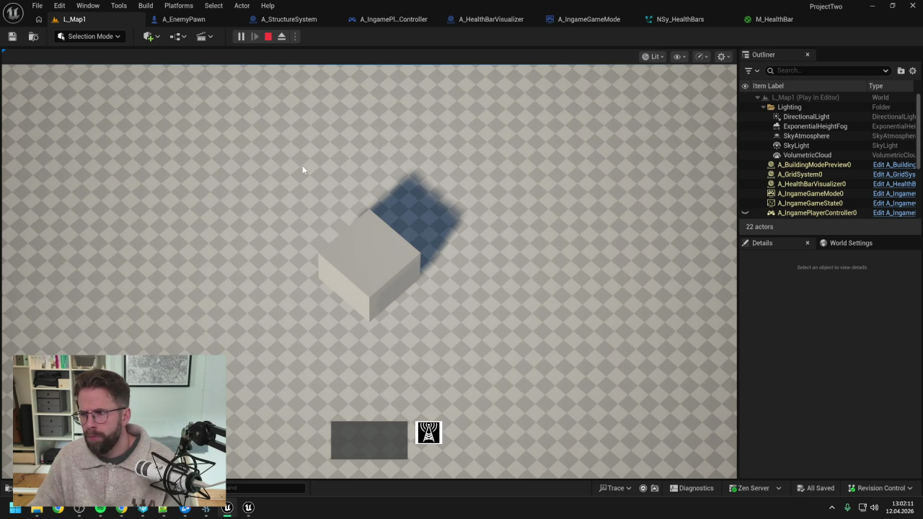
pyautogui.press('Escape')
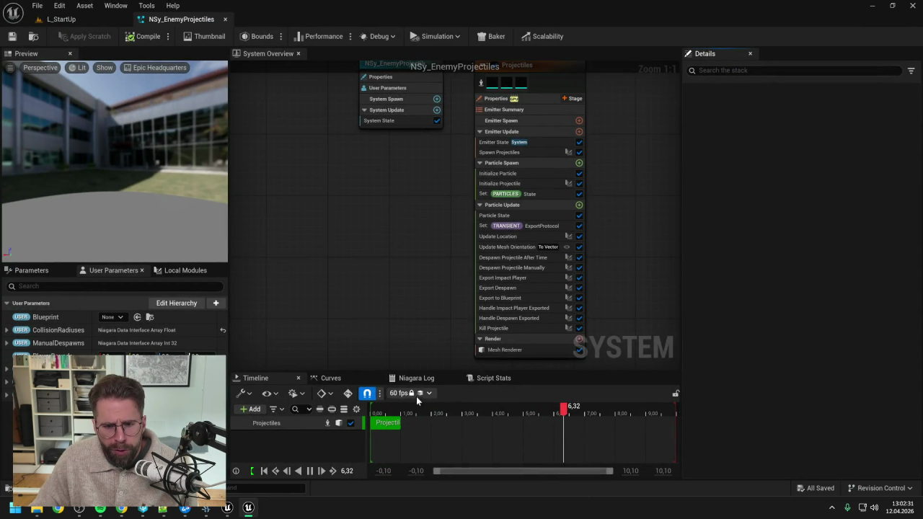
pyautogui.click(416, 408)
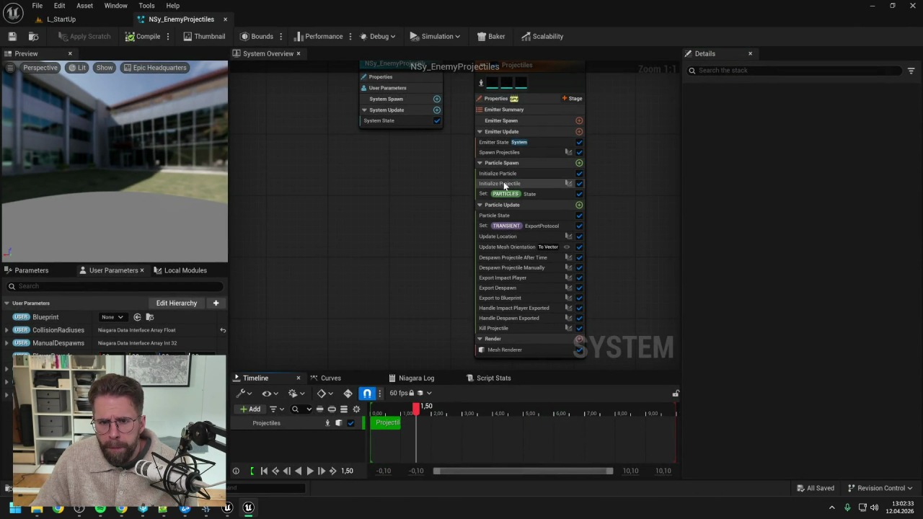
# - Inspect the Spawn Projectiles script and Projectiles emitter properties, then move the Niagara window aside
pyautogui.doubleClick(503, 152)
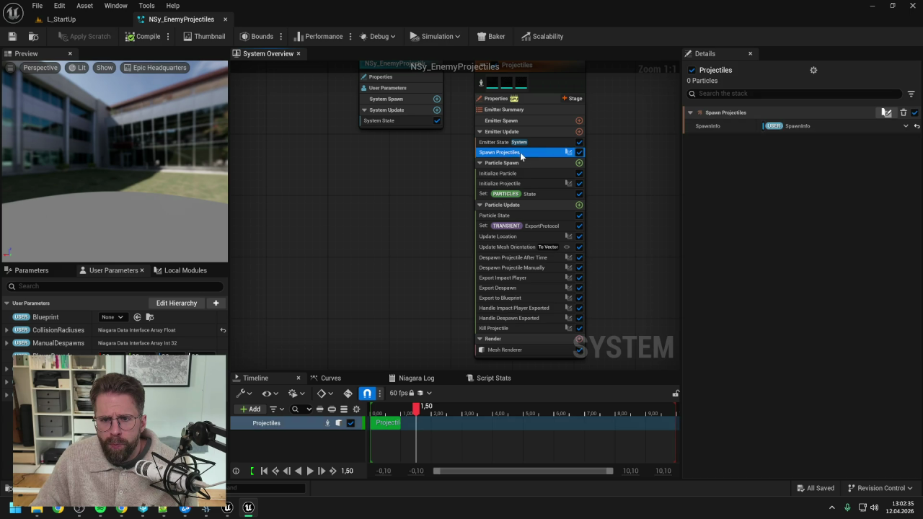
pyautogui.scroll(4, 571, 217)
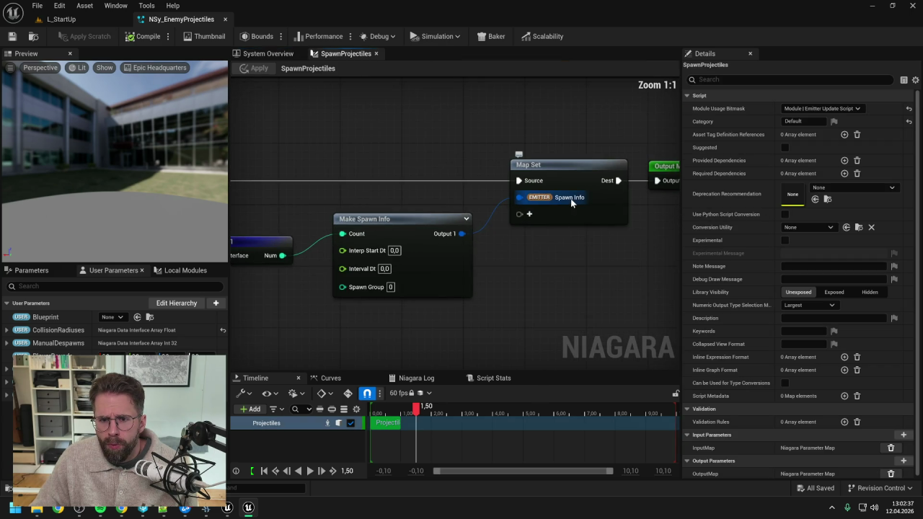
pyautogui.scroll(-2, 527, 267)
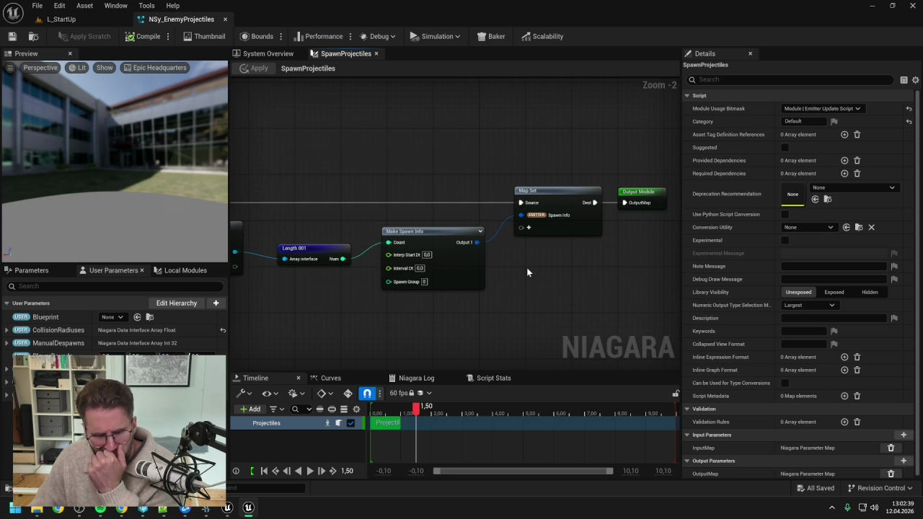
pyautogui.scroll(-2, 567, 243)
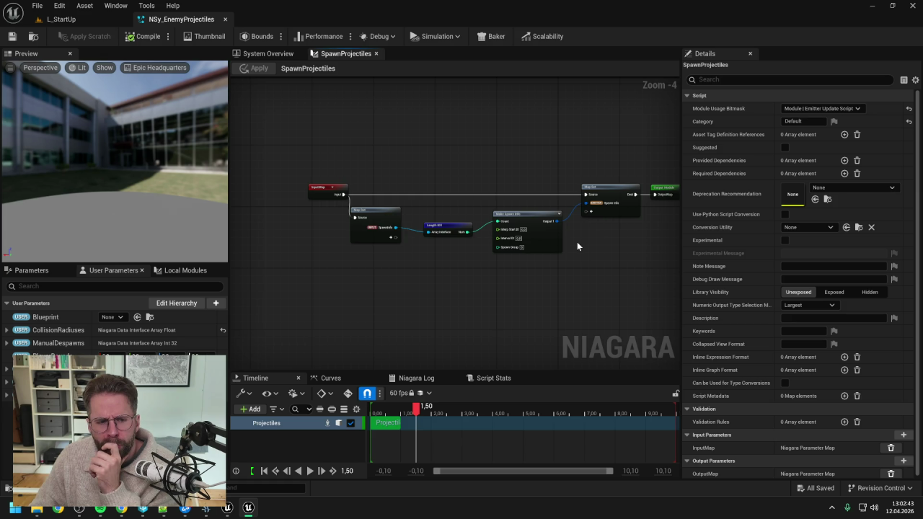
pyautogui.moveTo(577, 246); pyautogui.dragTo(557, 245)
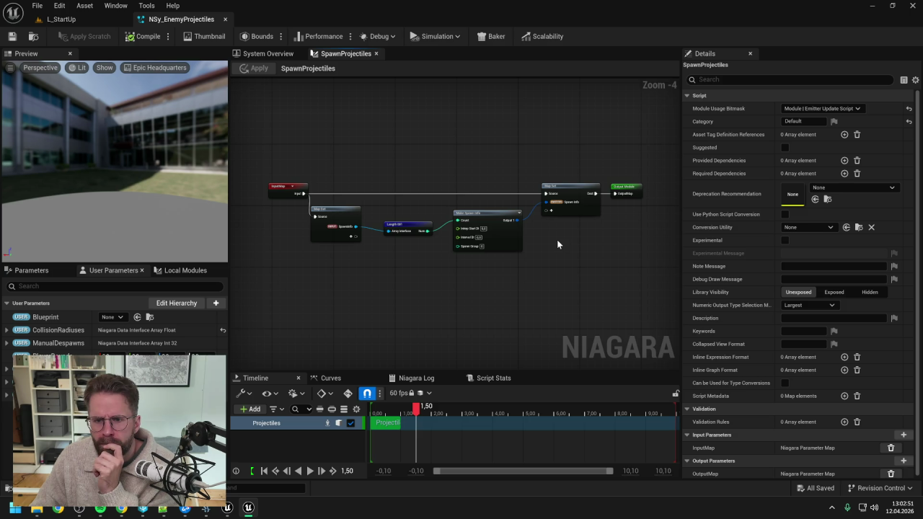
pyautogui.click(249, 55)
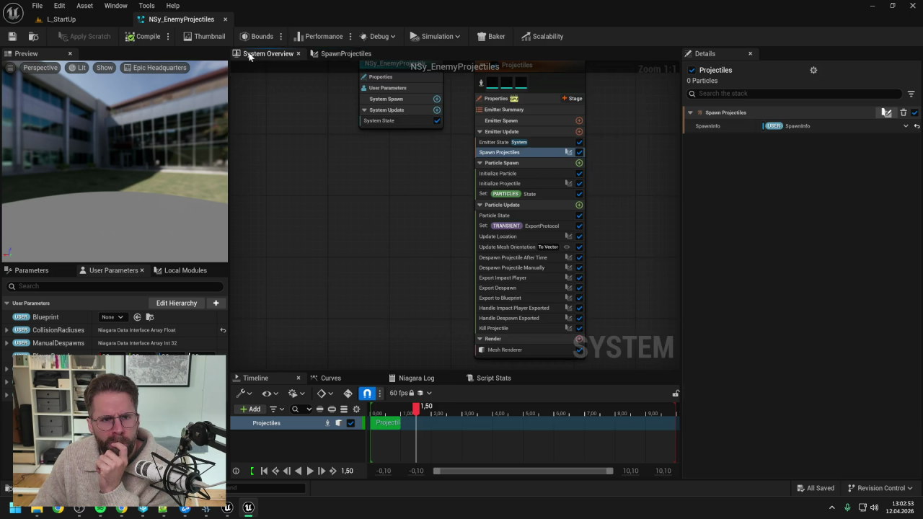
pyautogui.click(555, 105)
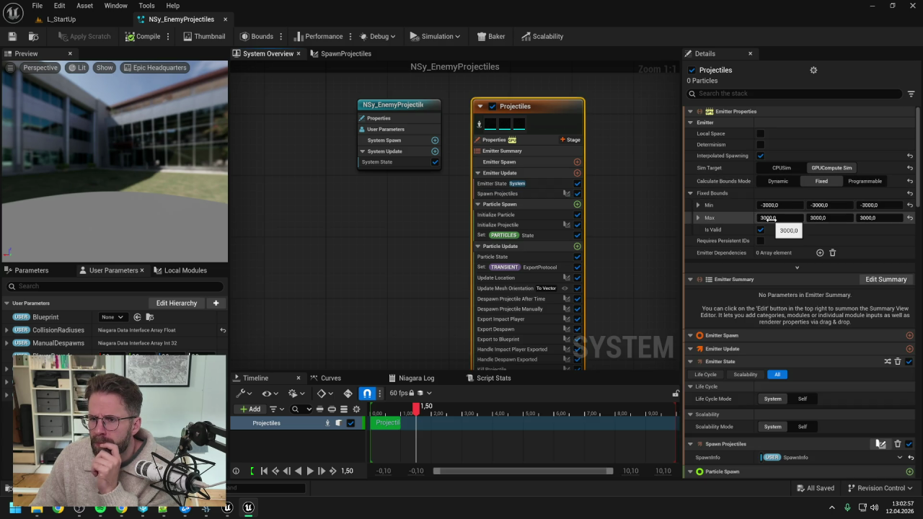
pyautogui.moveTo(659, 14); pyautogui.dragTo(922, 14)
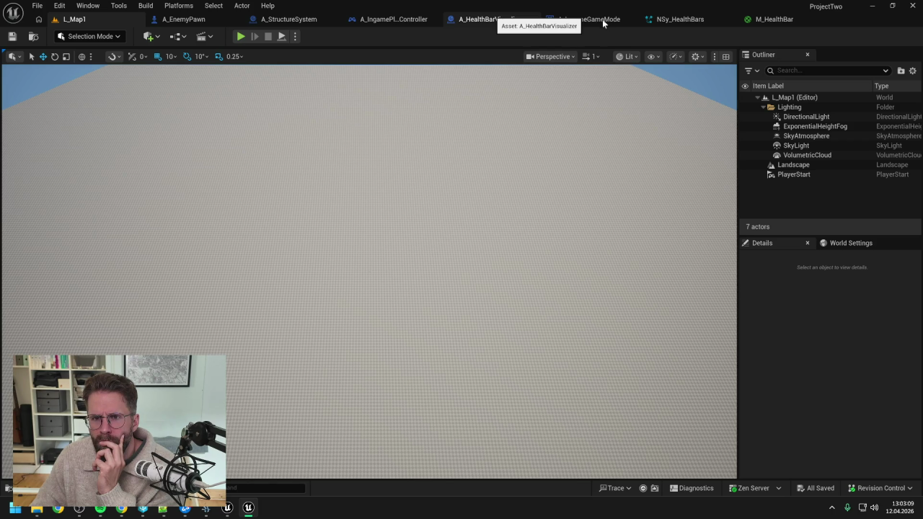
# - View A_HealthBarVisualizer's ShowStructureHealthBar graph and A_StructureSystem's SpawnStructure graph, then return to the visualizer
pyautogui.click(488, 20)
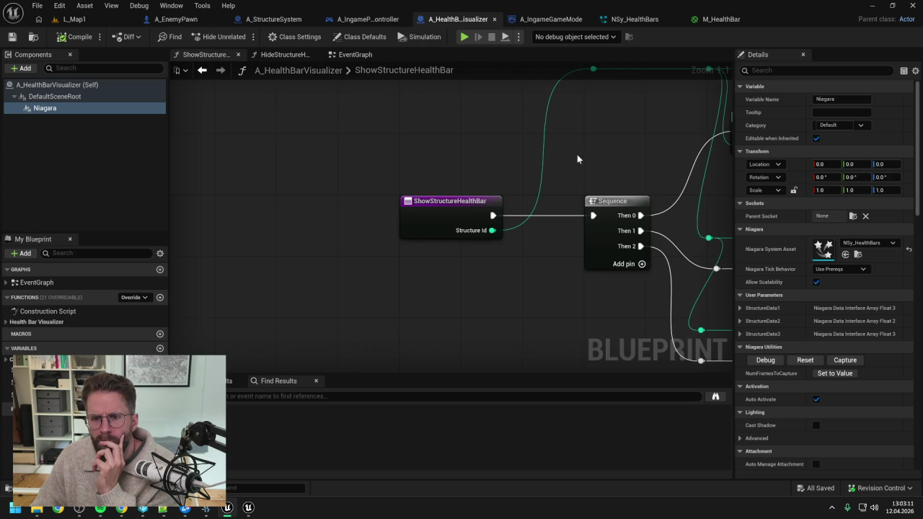
pyautogui.scroll(-2, 541, 120)
pyautogui.scroll(1, 542, 123)
pyautogui.scroll(-1, 542, 123)
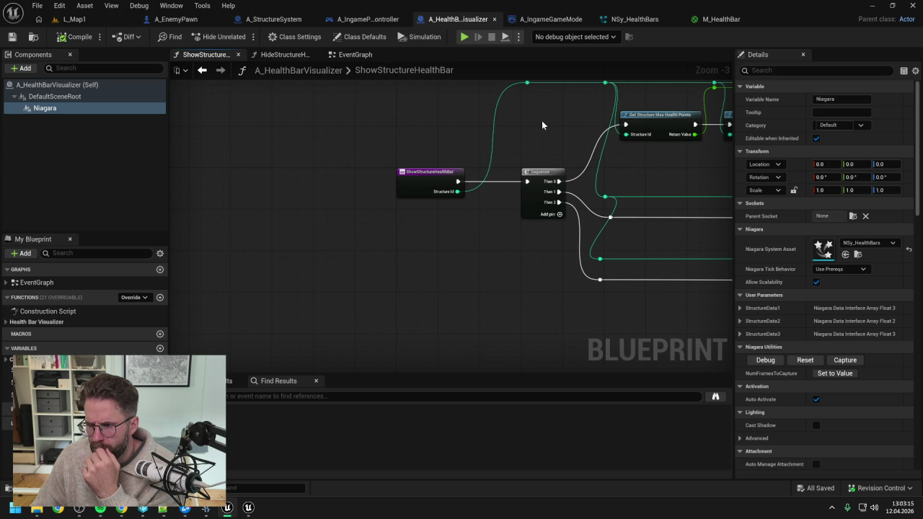
pyautogui.moveTo(543, 123); pyautogui.dragTo(500, 121)
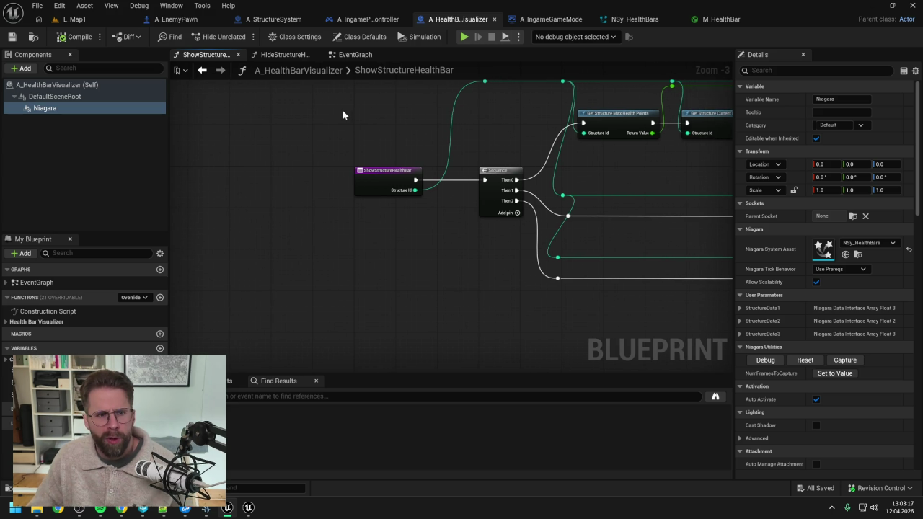
pyautogui.click(274, 18)
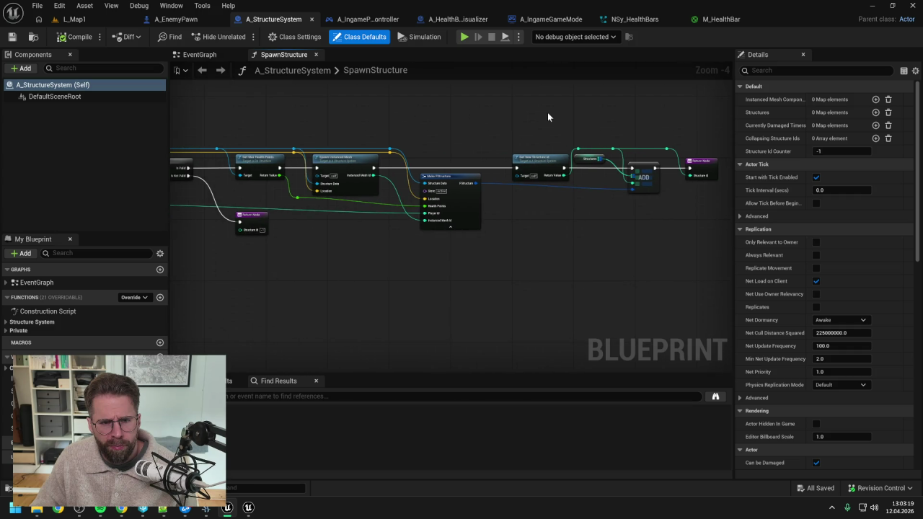
pyautogui.moveTo(450, 122); pyautogui.dragTo(555, 125)
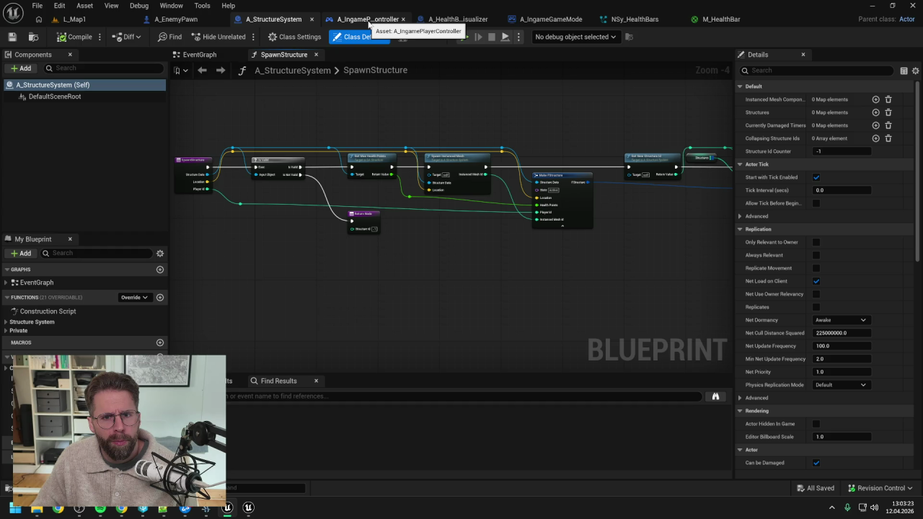
pyautogui.click(468, 20)
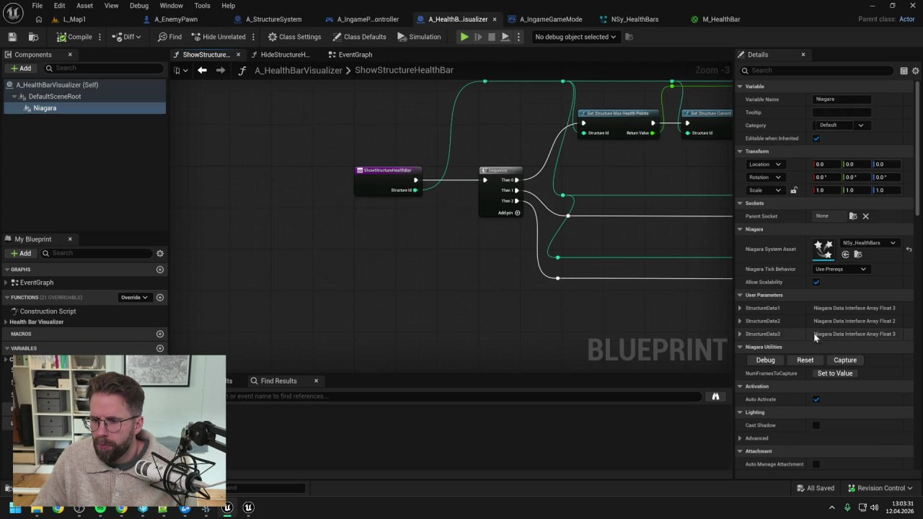
# - Implement the NiagaraParticleCallbackHandler interface and add its Receive Particle Data event to the graph
pyautogui.click(295, 36)
pyautogui.click(824, 295)
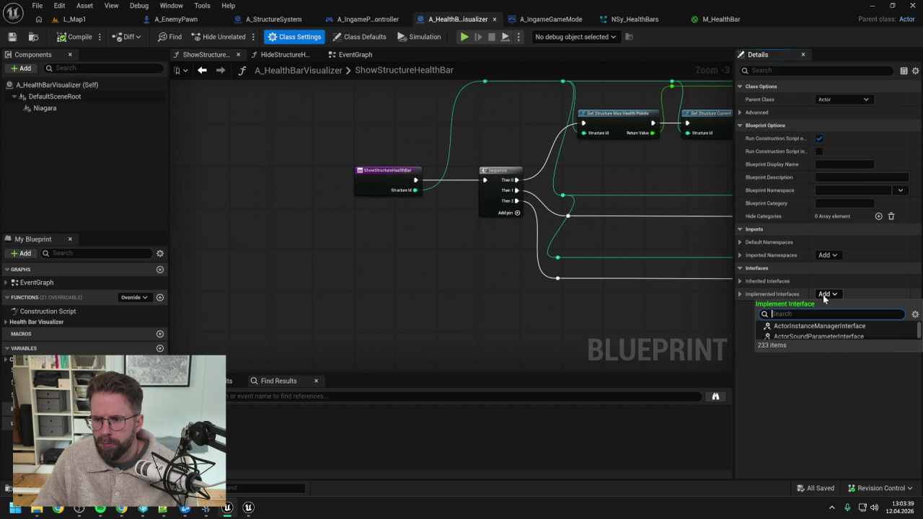
pyautogui.write('niaga')
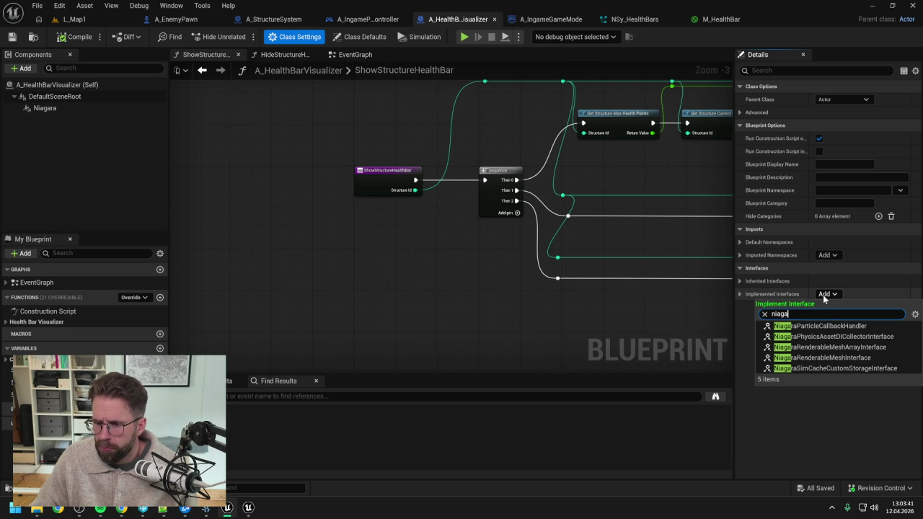
pyautogui.click(826, 326)
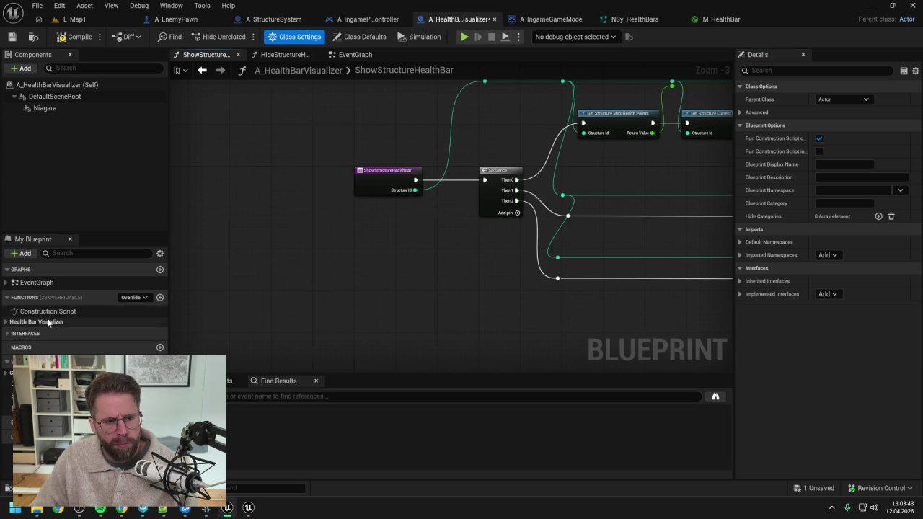
pyautogui.click(10, 333)
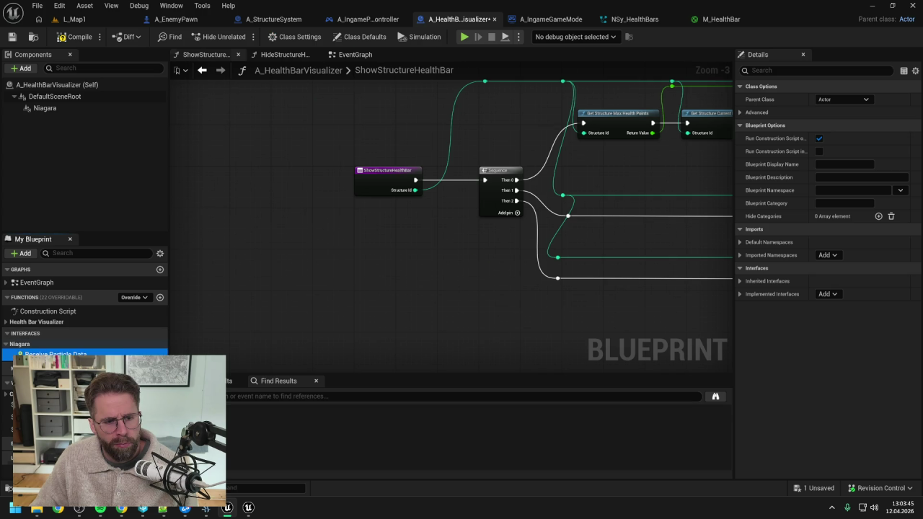
pyautogui.doubleClick(55, 354)
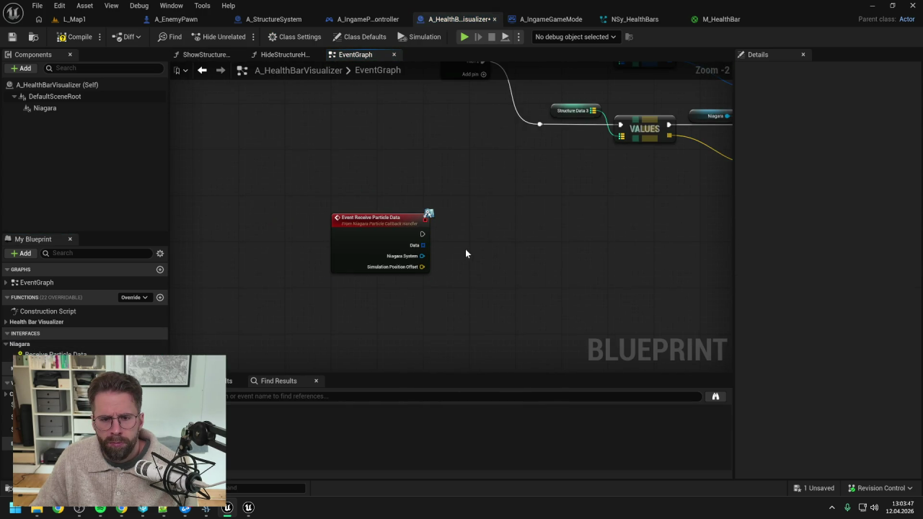
pyautogui.click(76, 36)
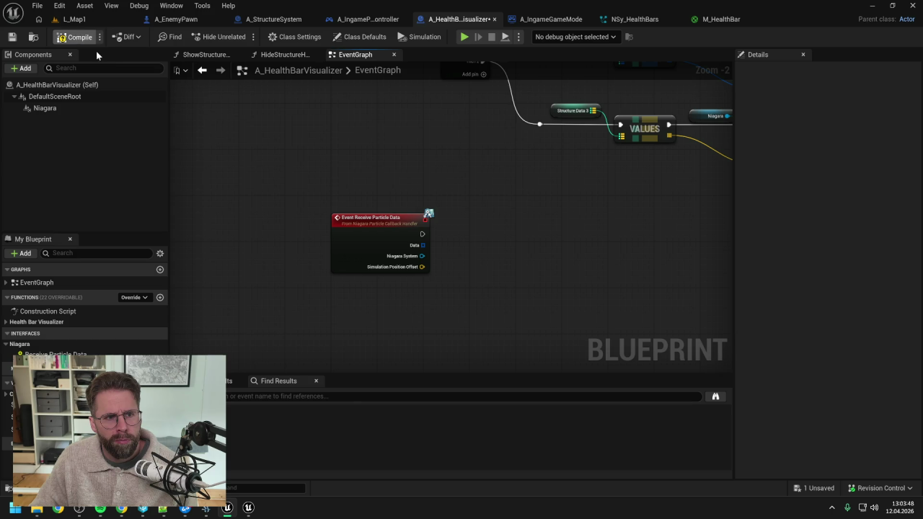
# - Have Receive Particle Data trigger a Print String that prints the Length of its Data
pyautogui.rightClick(478, 241)
pyautogui.write('print')
pyautogui.press('Return')
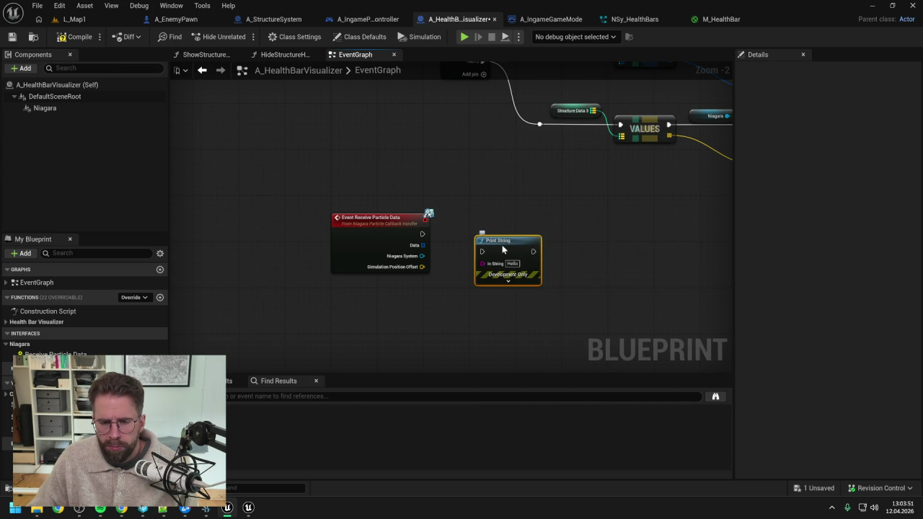
pyautogui.moveTo(480, 241); pyautogui.dragTo(525, 224)
pyautogui.moveTo(422, 233); pyautogui.dragTo(528, 234)
pyautogui.moveTo(423, 245); pyautogui.dragTo(453, 264)
pyautogui.write('length')
pyautogui.press('Return')
pyautogui.moveTo(552, 224); pyautogui.dragTo(641, 232)
pyautogui.moveTo(522, 272); pyautogui.dragTo(656, 246)
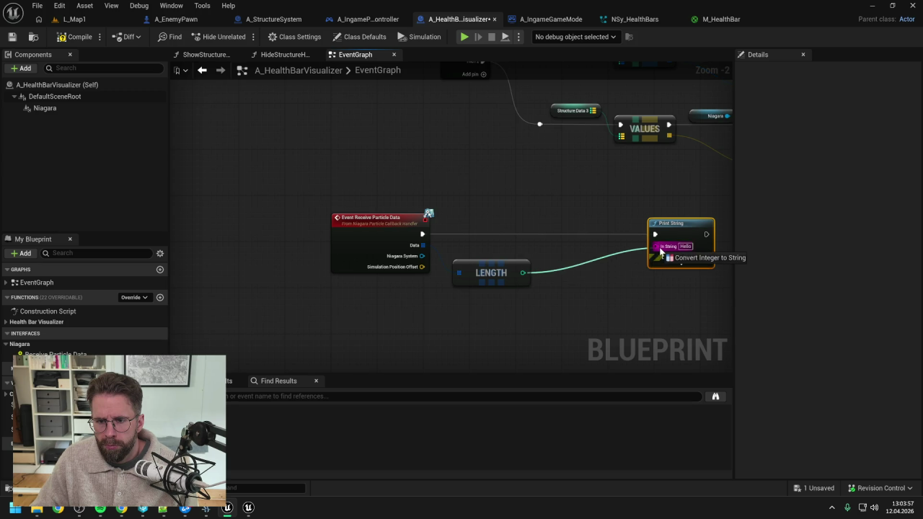
# - Compile and save A_HealthBarVisualizer, then switch to the NSy_HealthBars Niagara system
pyautogui.click(79, 36)
pyautogui.hotkey('ctrl', 's')
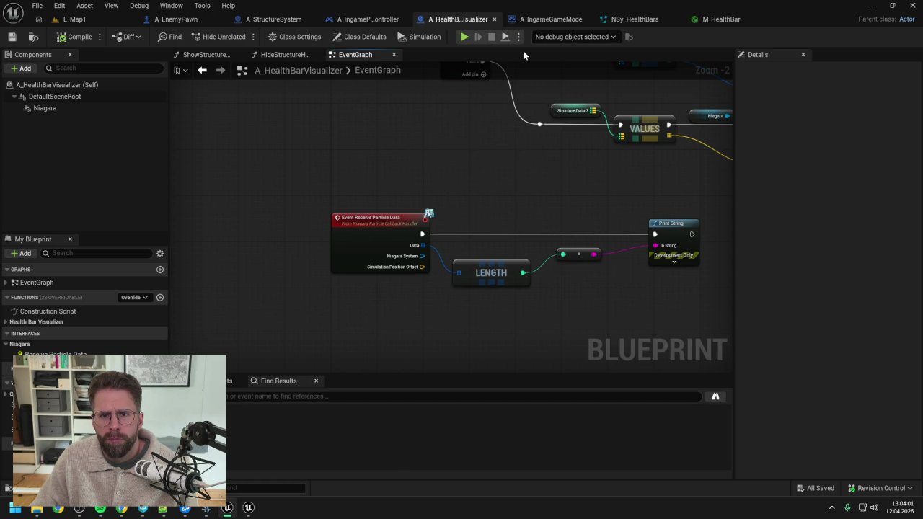
pyautogui.click(645, 20)
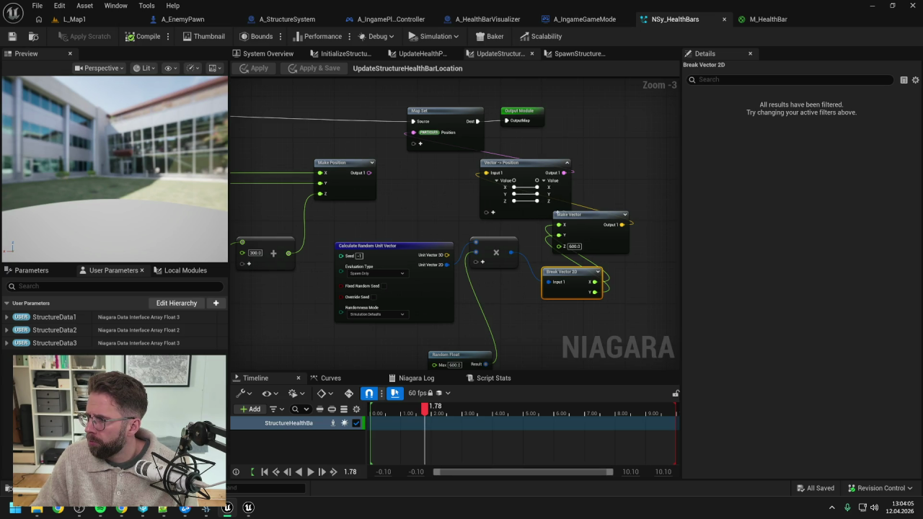